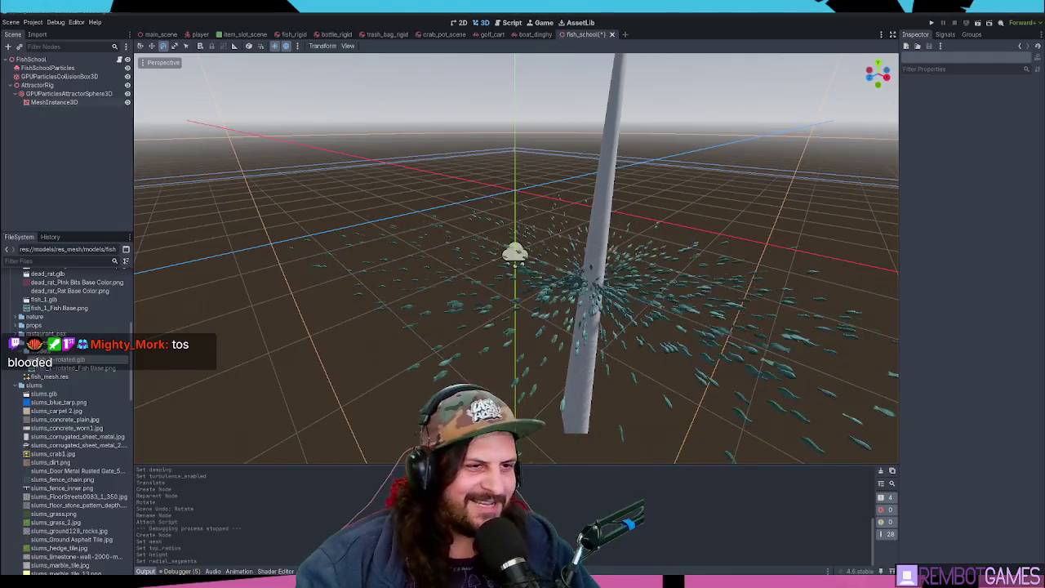
# Move the MeshInstance3D pole above GPUParticlesAttractorSphere3D inside AttractorRig
pyautogui.click(53, 94)
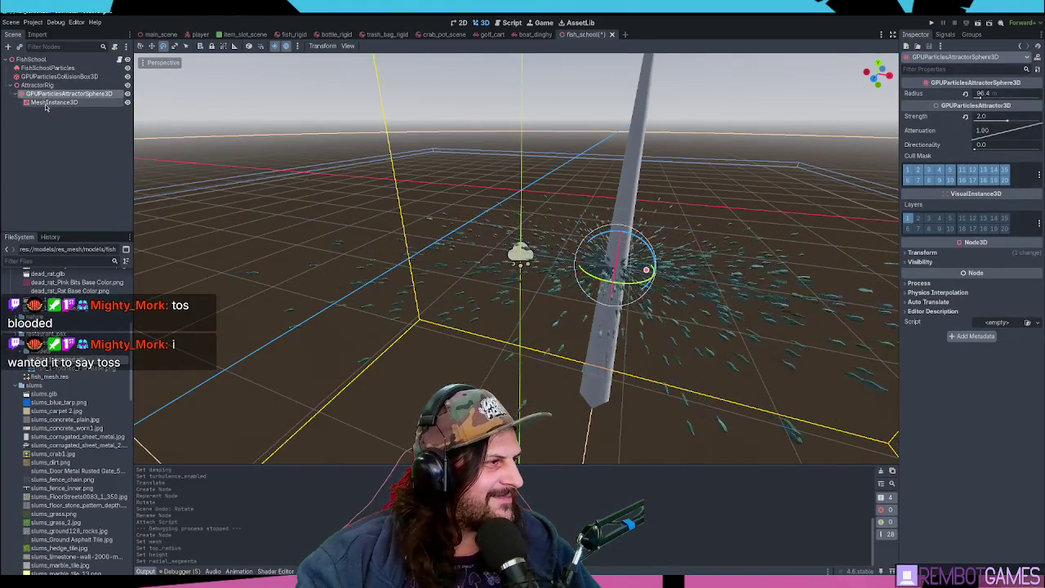
pyautogui.click(46, 103)
pyautogui.moveTo(47, 103); pyautogui.dragTo(46, 91)
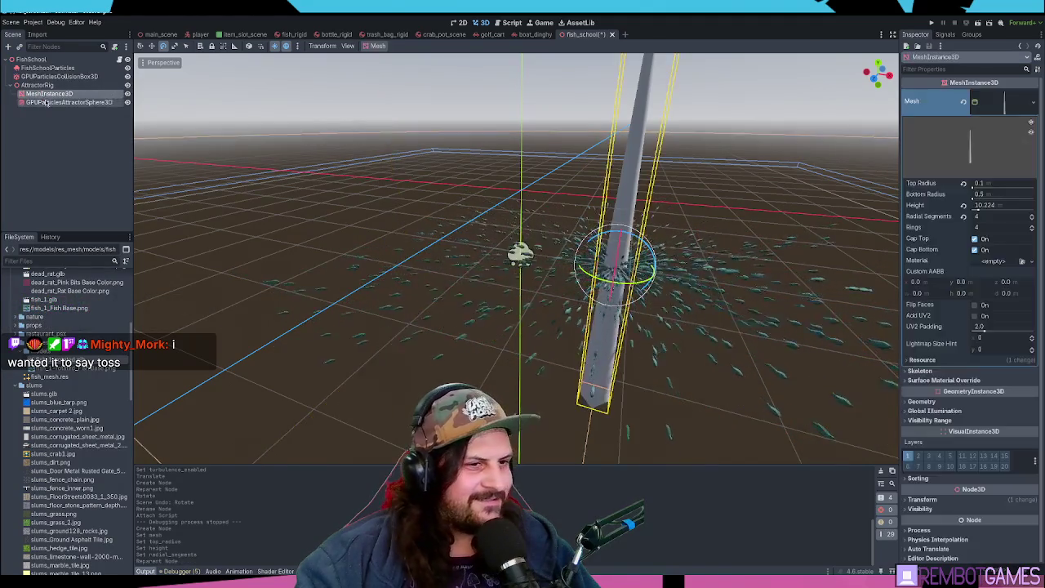
# Select the attractor sphere and raise its attenuation to 337.7
pyautogui.click(47, 103)
pyautogui.scroll(2, 722, 177)
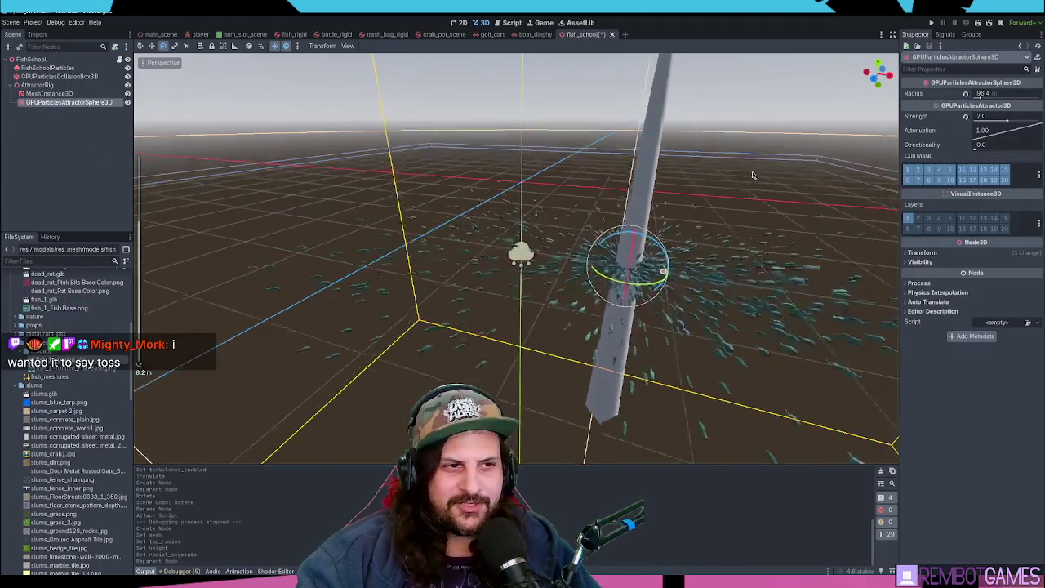
pyautogui.moveTo(986, 131); pyautogui.dragTo(985, 129)
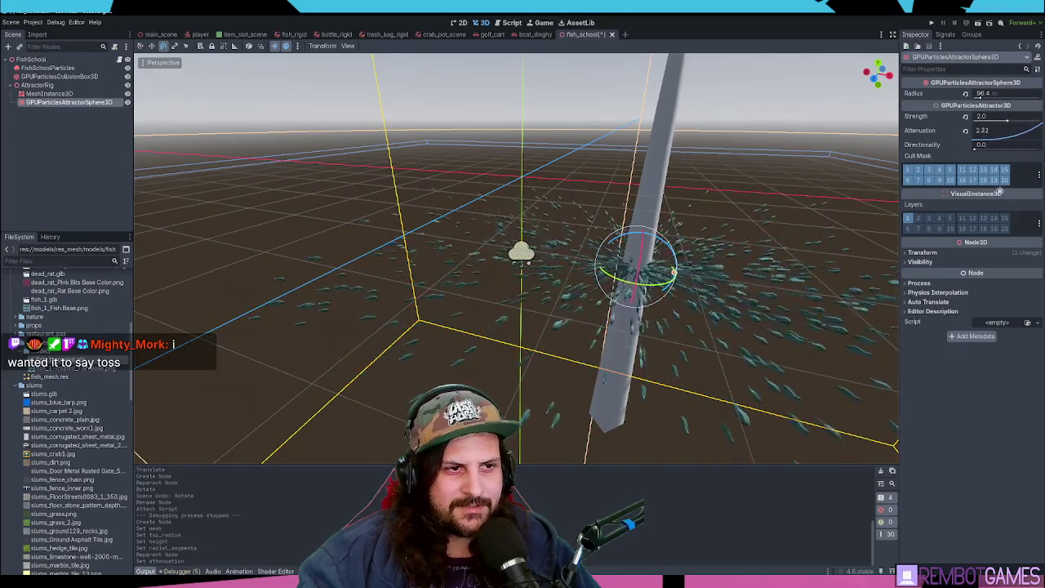
# Try attenuation values of 1.00 and about 5, settle on 2.00, and shrink the radius to 9.45
pyautogui.click(965, 131)
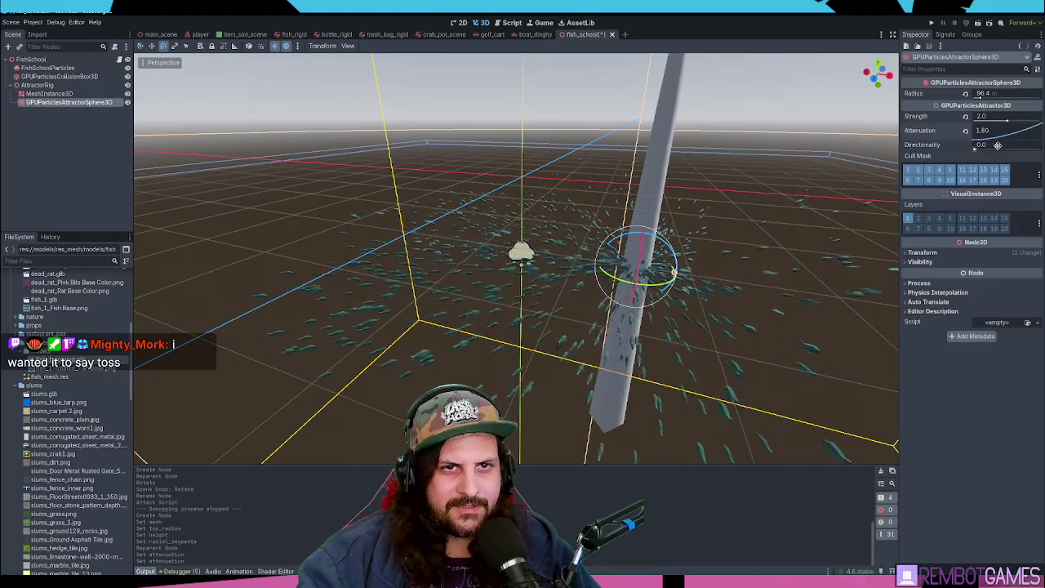
pyautogui.moveTo(998, 148); pyautogui.dragTo(998, 147)
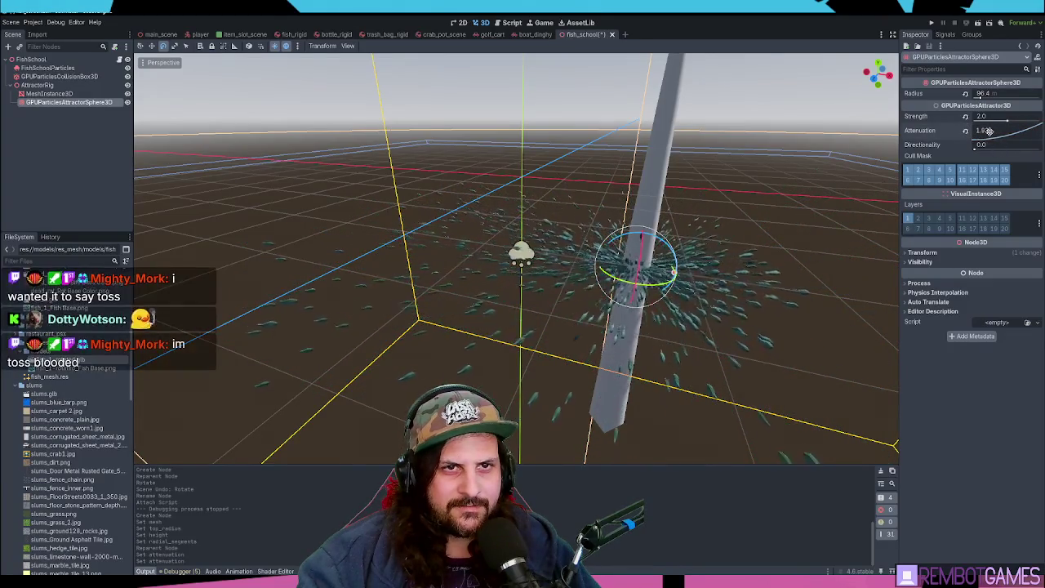
pyautogui.moveTo(988, 128); pyautogui.dragTo(1000, 151)
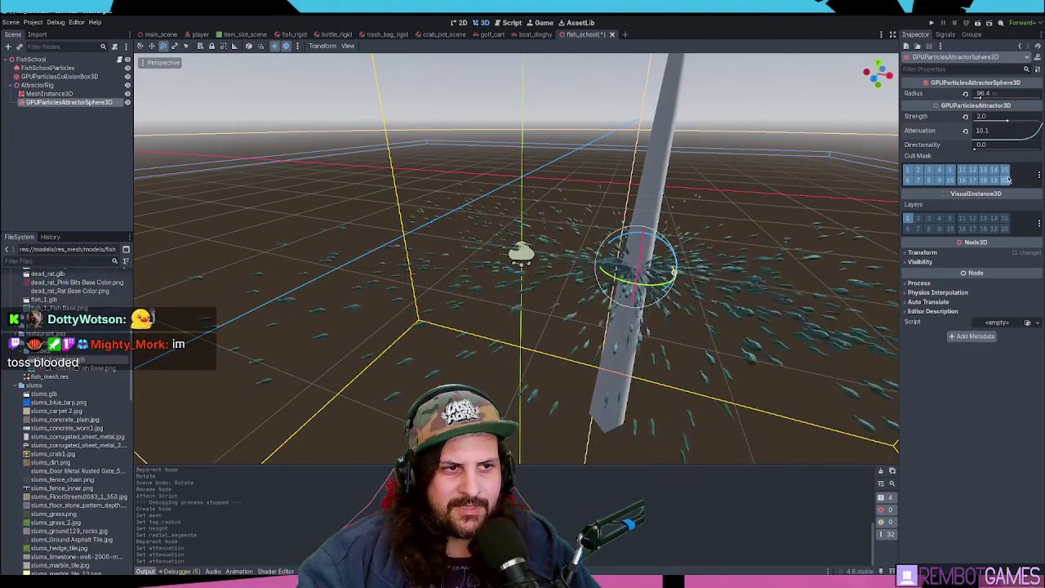
pyautogui.click(966, 131)
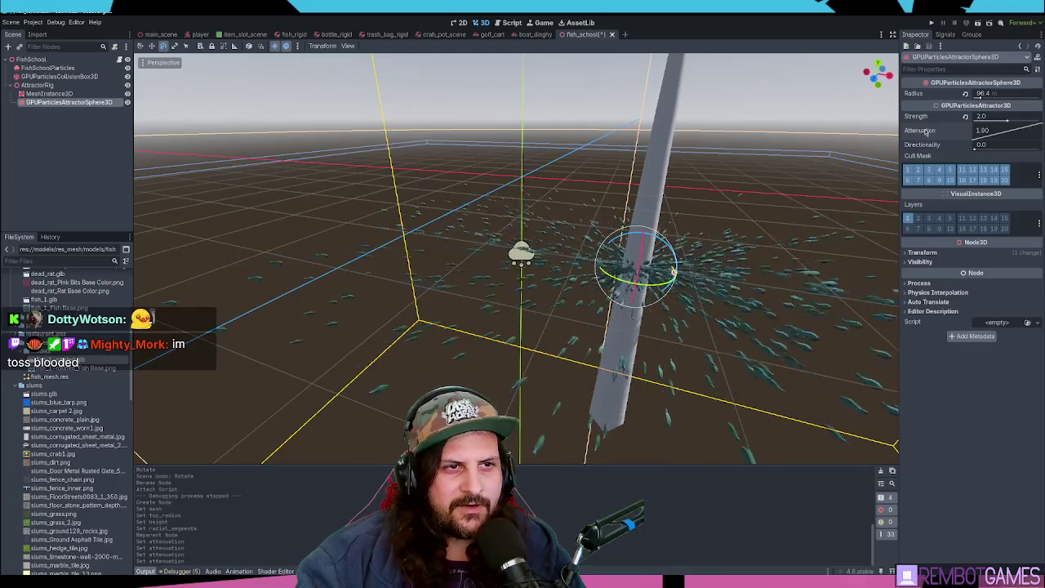
pyautogui.moveTo(995, 133)
pyautogui.mouseDown()
pyautogui.moveTo(987, 124)
pyautogui.moveTo(996, 140)
pyautogui.mouseUp()
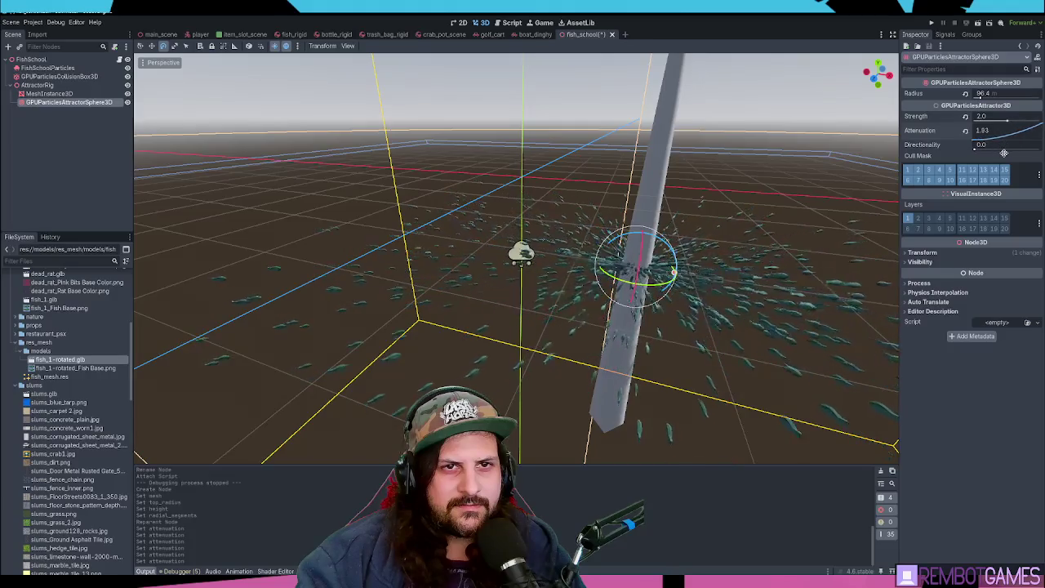
pyautogui.moveTo(1003, 93); pyautogui.dragTo(968, 93)
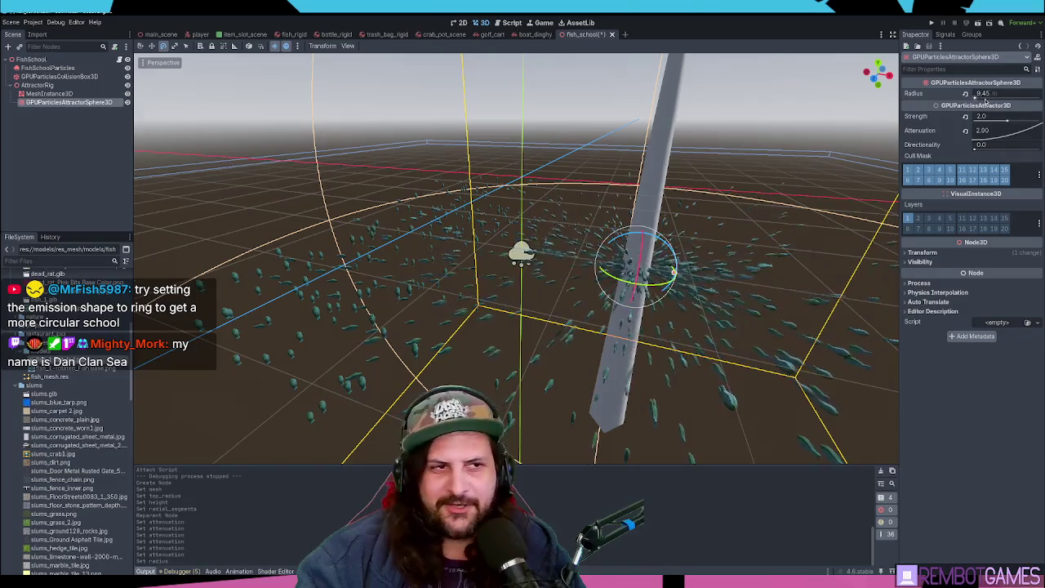
# Raise the attractor radius from 9.45 to 21.15 and view the wider fish swirl from above
pyautogui.moveTo(986, 94); pyautogui.dragTo(999, 95)
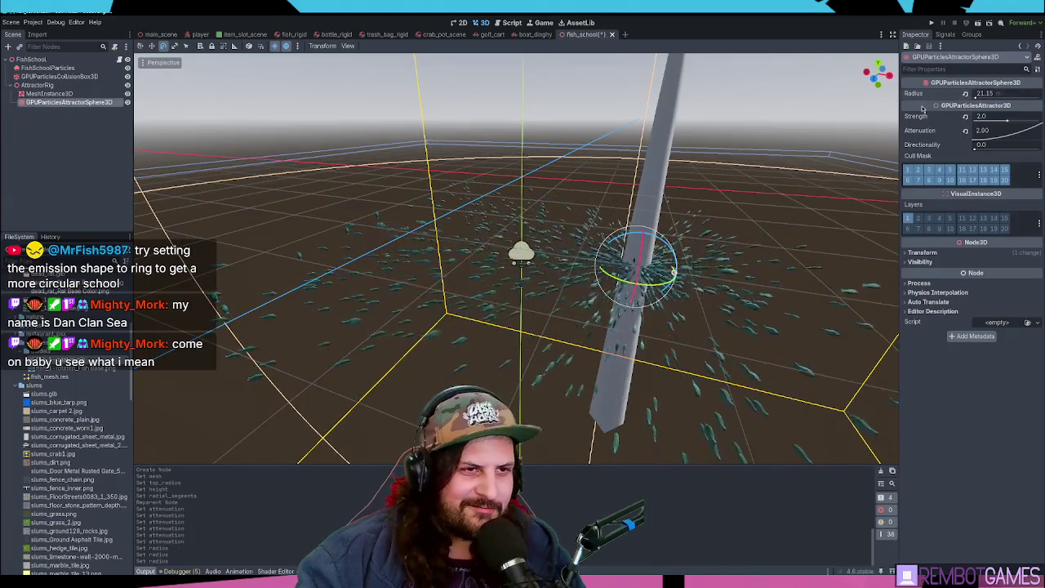
pyautogui.moveTo(837, 221)
pyautogui.mouseDown()
pyautogui.moveTo(601, 256)
pyautogui.moveTo(694, 238)
pyautogui.moveTo(830, 181)
pyautogui.mouseUp()
pyautogui.click(51, 94)
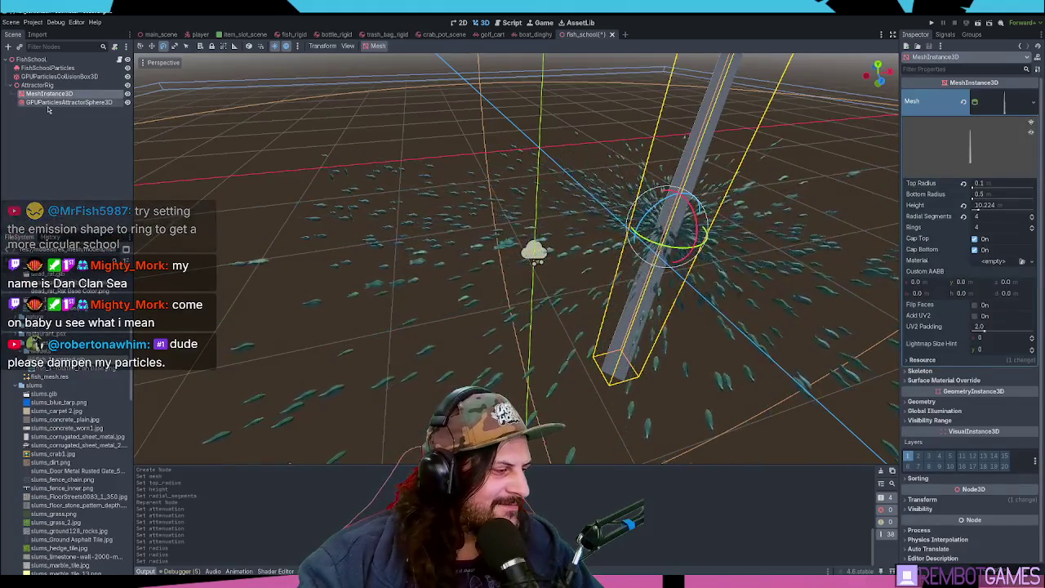
# Select the attractor sphere in the viewport and enter a radius of 10.0
pyautogui.moveTo(458, 204)
pyautogui.mouseDown()
pyautogui.moveTo(457, 163)
pyautogui.moveTo(458, 212)
pyautogui.moveTo(456, 188)
pyautogui.moveTo(424, 212)
pyautogui.mouseUp()
pyautogui.scroll(2, 441, 204)
pyautogui.scroll(-2, 423, 212)
pyautogui.click(457, 204)
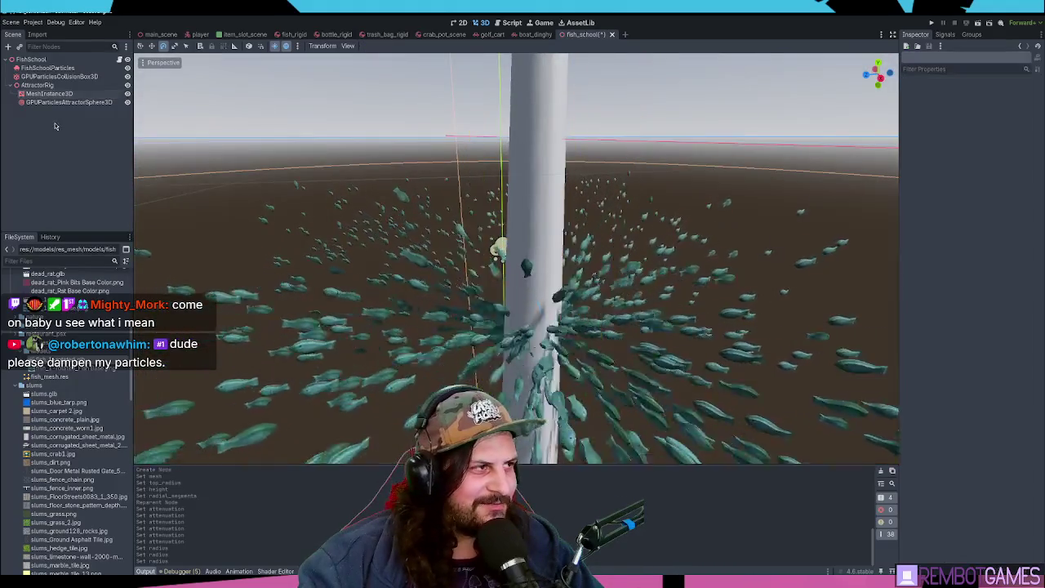
pyautogui.click(509, 227)
pyautogui.moveTo(508, 227); pyautogui.dragTo(555, 294)
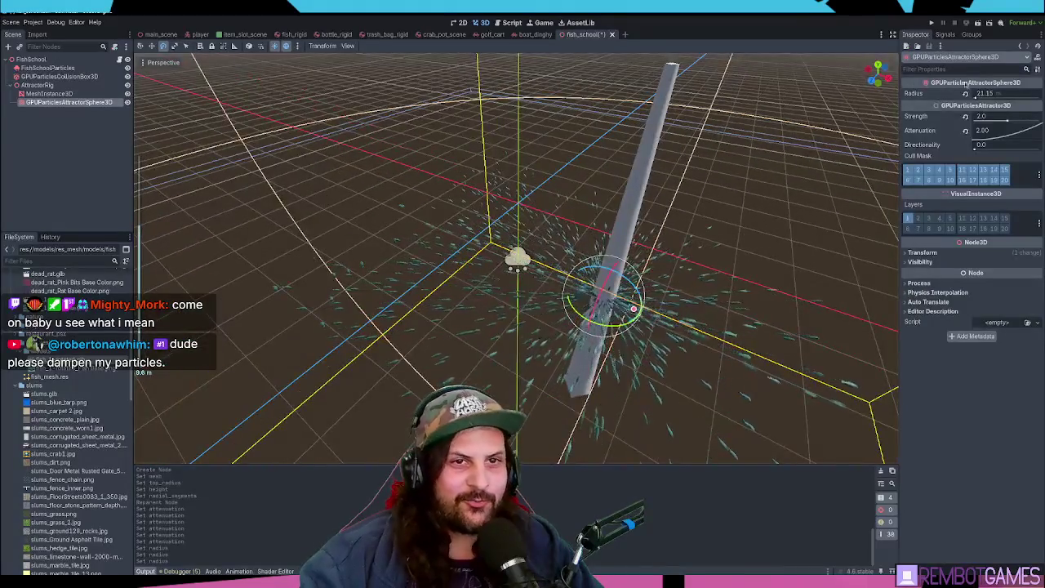
pyautogui.write('10')
pyautogui.press('Return')
pyautogui.moveTo(689, 128)
pyautogui.mouseDown()
pyautogui.moveTo(684, 205)
pyautogui.moveTo(635, 234)
pyautogui.mouseUp()
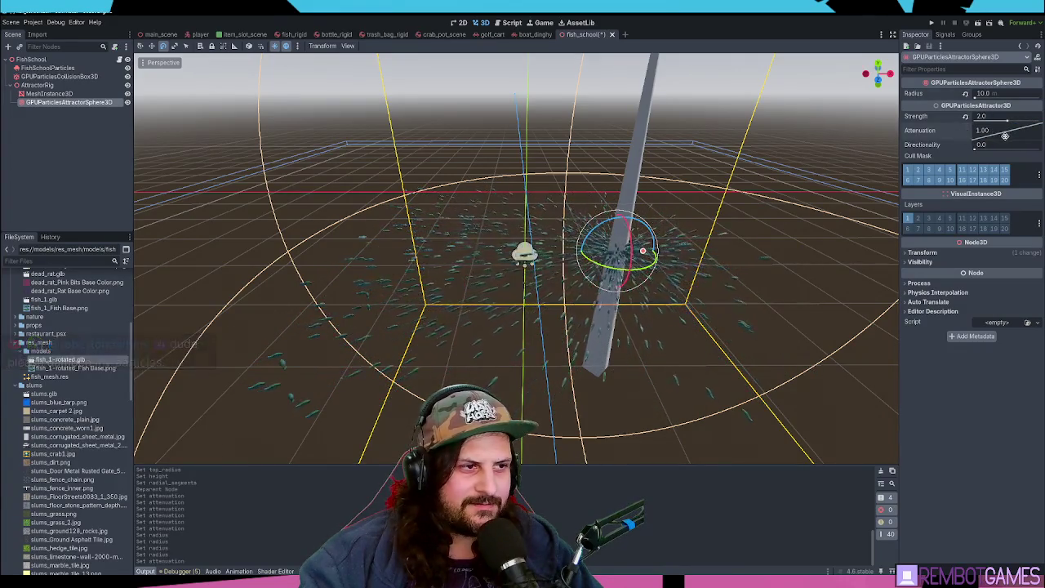
# Add the MeshInstance3D pole to the selection and switch the gizmo to move mode
pyautogui.moveTo(678, 262)
pyautogui.mouseDown()
pyautogui.moveTo(676, 240)
pyautogui.moveTo(707, 242)
pyautogui.mouseUp()
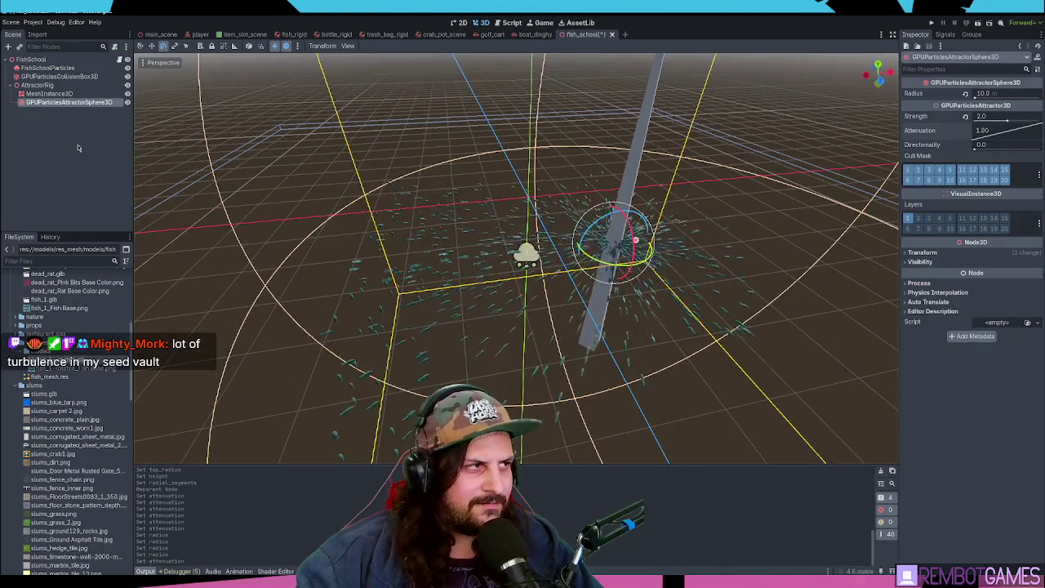
pyautogui.keyDown('ctrl'); pyautogui.click(50, 94); pyautogui.keyUp('ctrl')
pyautogui.press('w')
pyautogui.moveTo(587, 211); pyautogui.dragTo(677, 248)
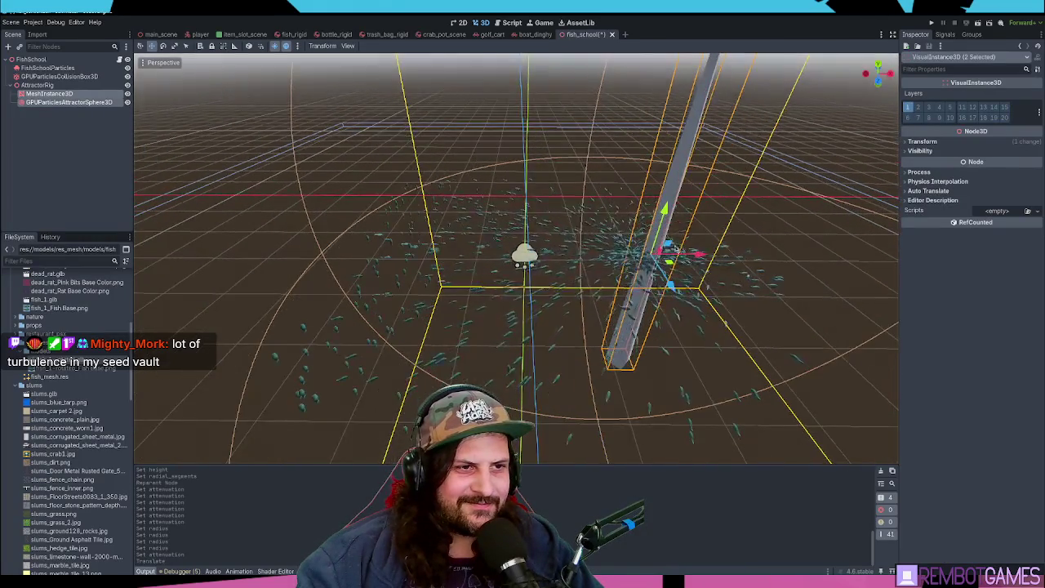
# Select AttractorRig, review the rotation code in fish_school.gd, and run the game with F5
pyautogui.click(155, 186)
pyautogui.click(49, 94)
pyautogui.click(37, 85)
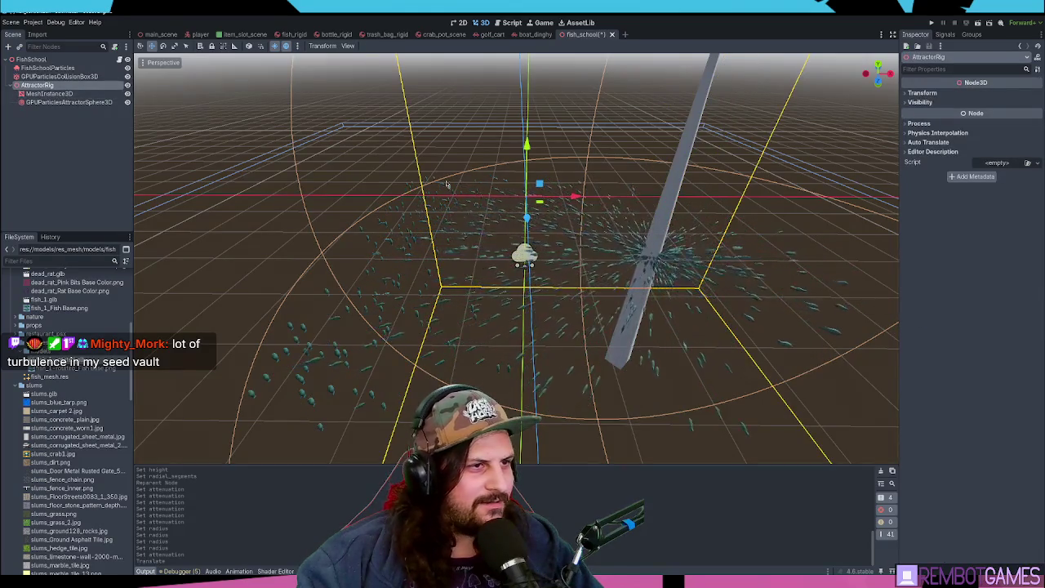
pyautogui.moveTo(447, 185); pyautogui.dragTo(499, 18)
pyautogui.click(507, 22)
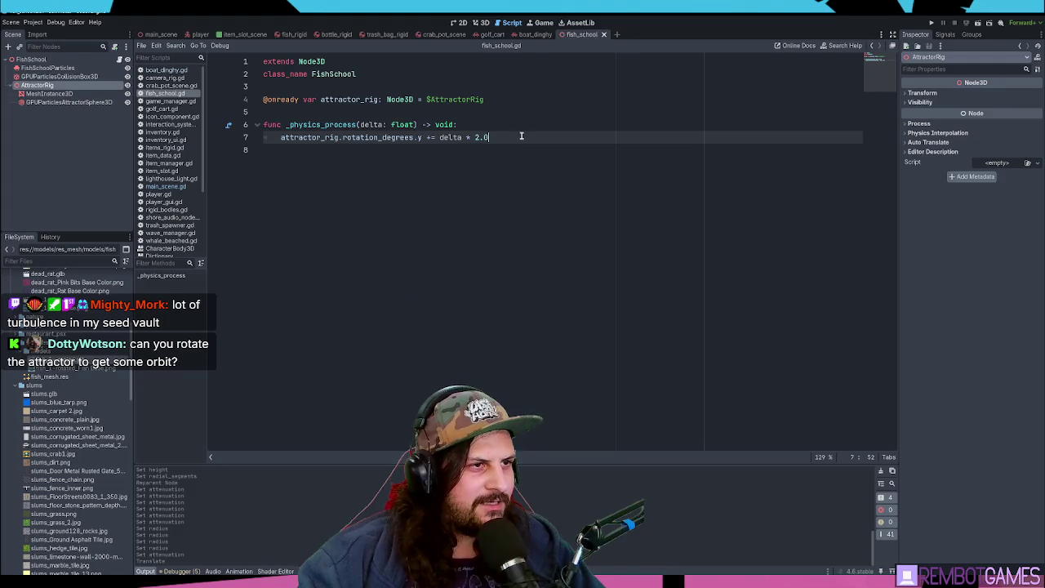
pyautogui.press('F5')
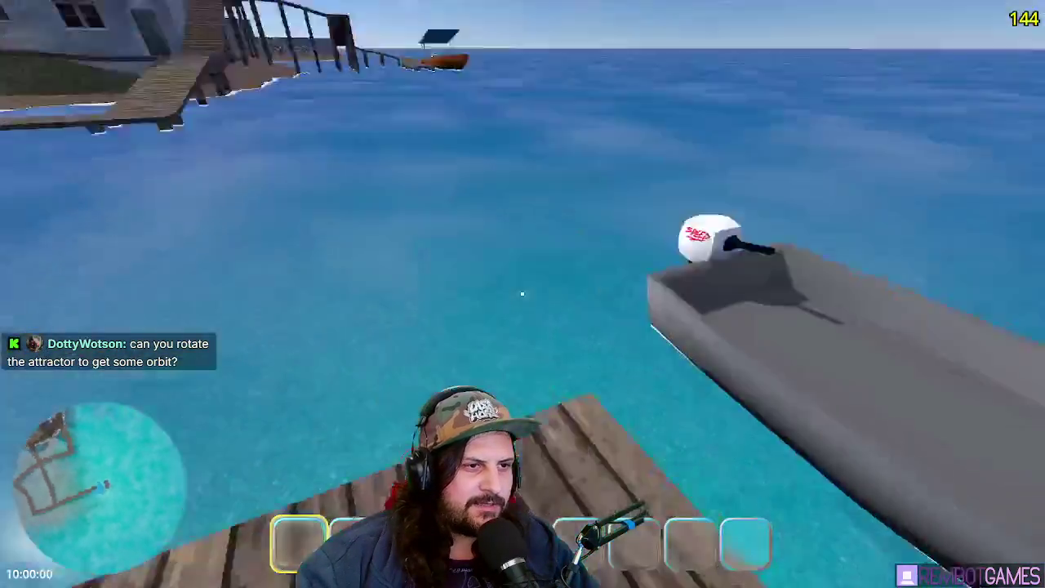
# Board the boat and steer it left and right until it faces the distant pole
pyautogui.press('e')
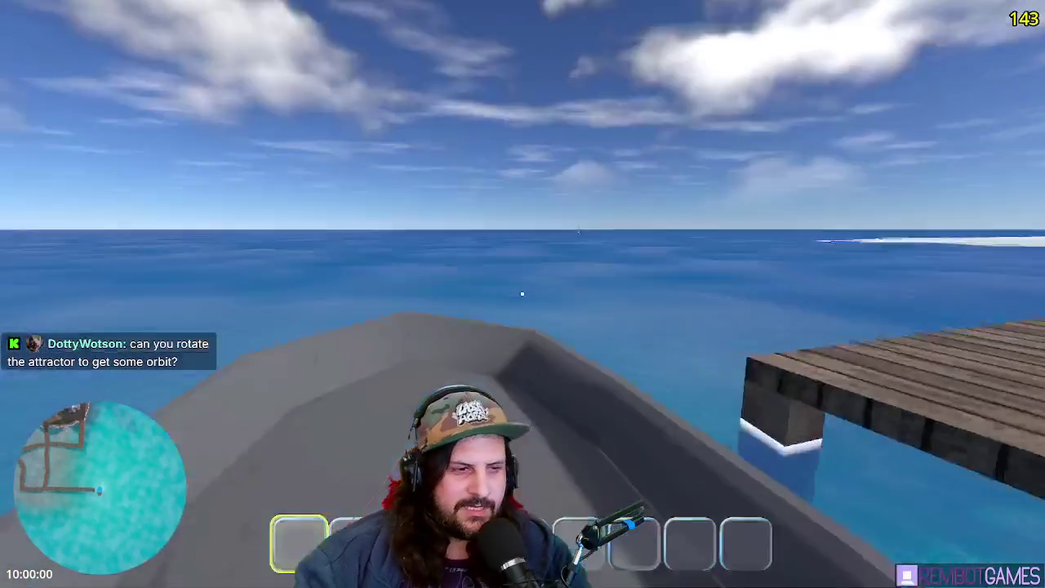
pyautogui.press('a')
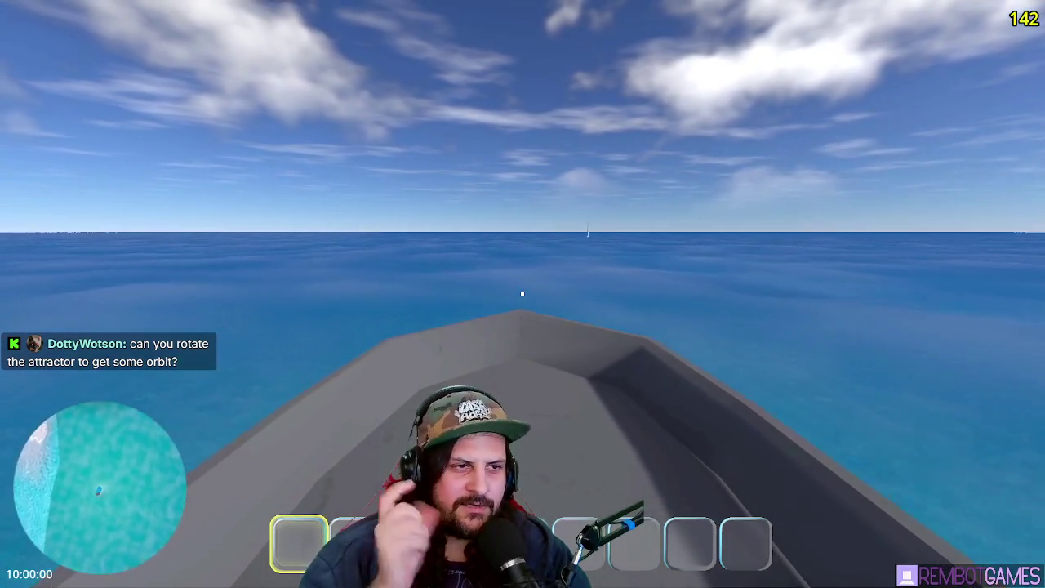
pyautogui.press('d')
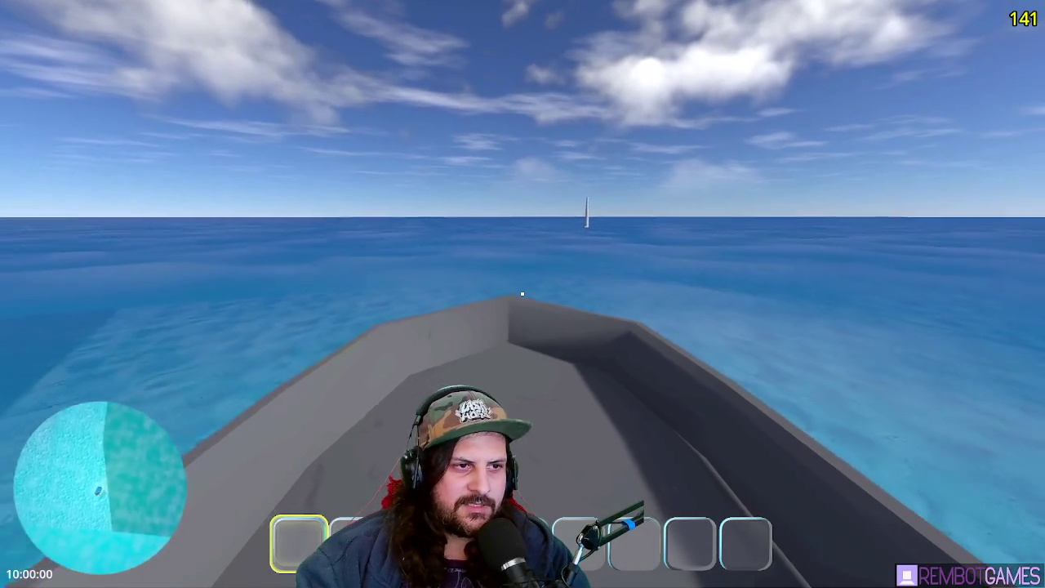
pyautogui.press('a')
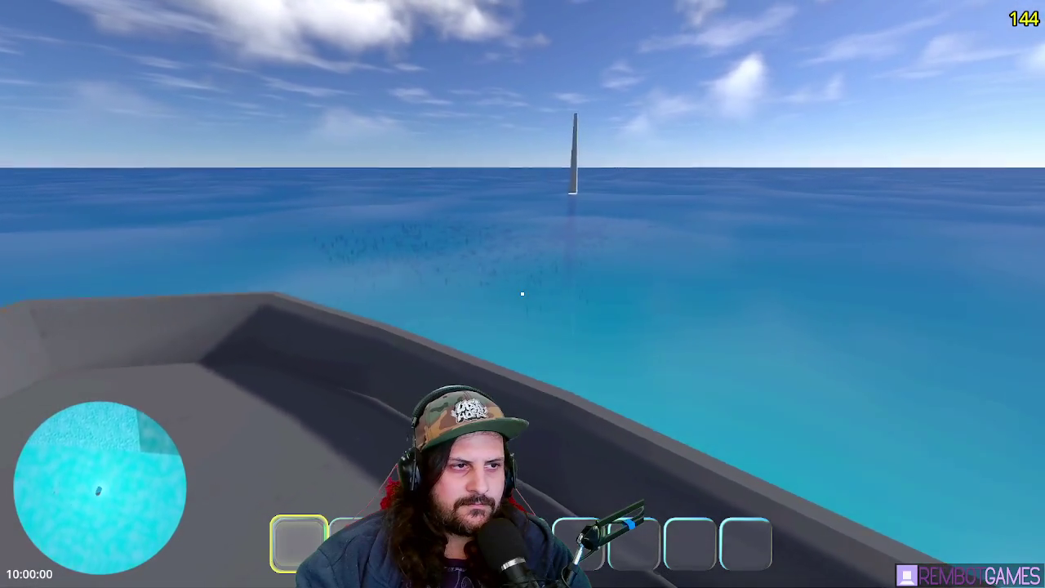
# Weave the boat left and right toward the pole, then drive forward up to it
pyautogui.press('d')
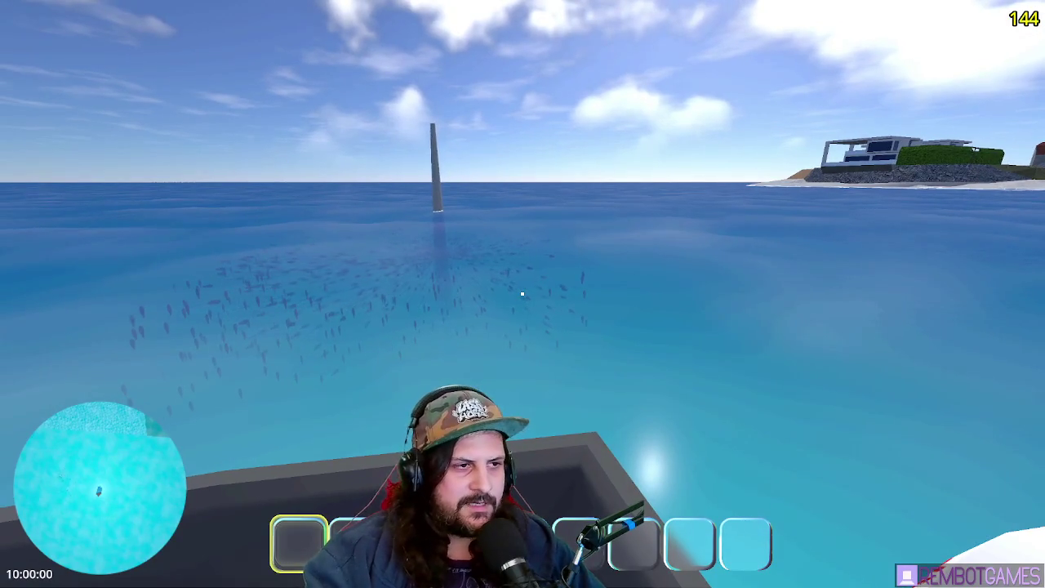
pyautogui.press('a')
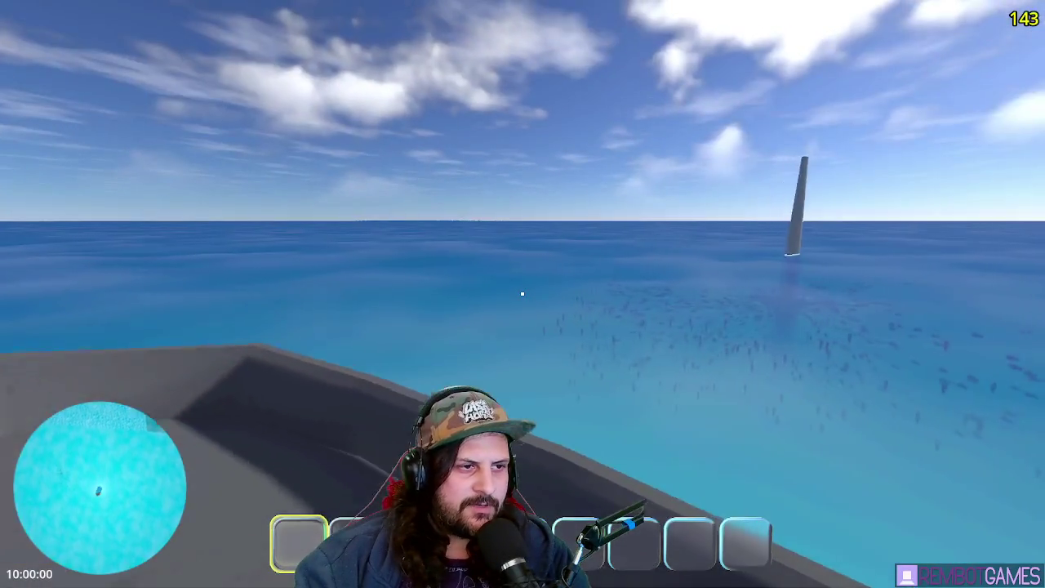
pyautogui.press('d')
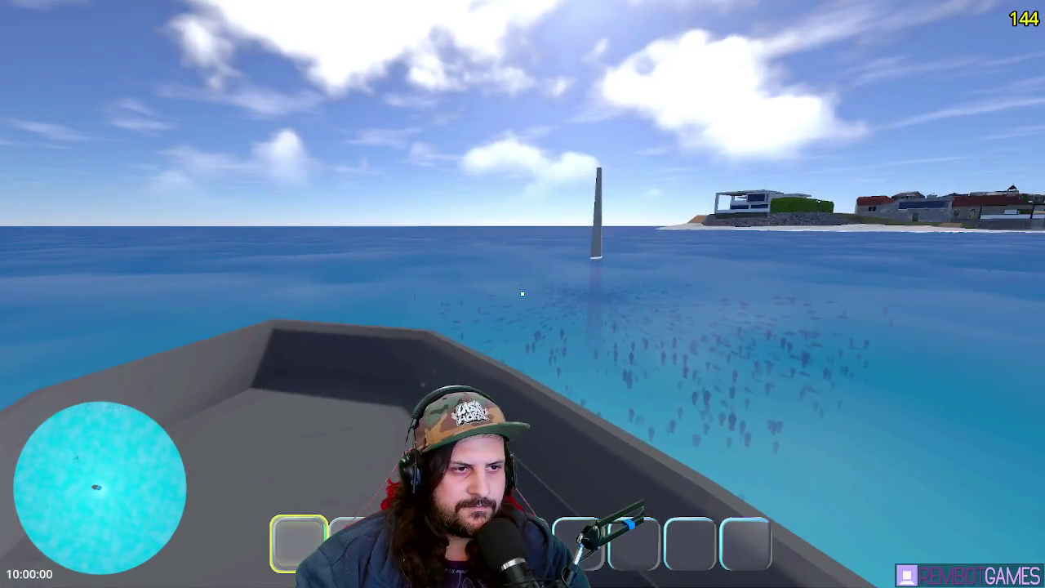
pyautogui.press('d')
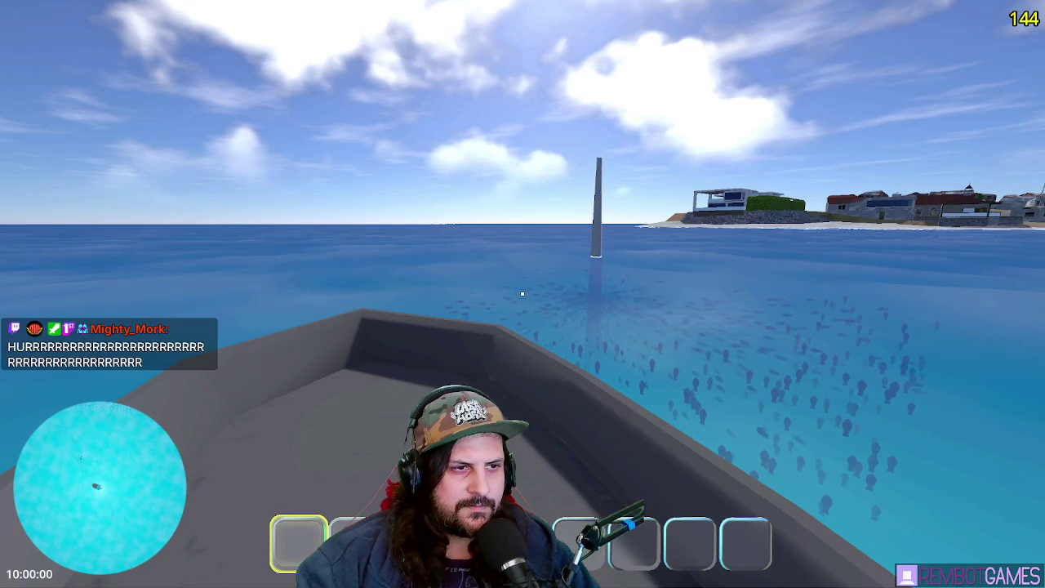
pyautogui.press('a')
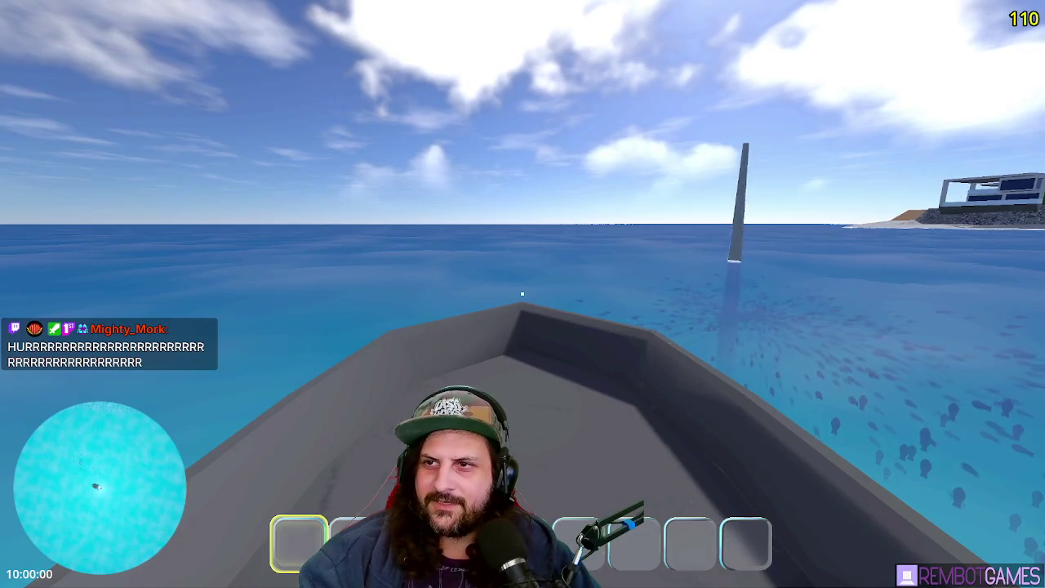
pyautogui.press('w')
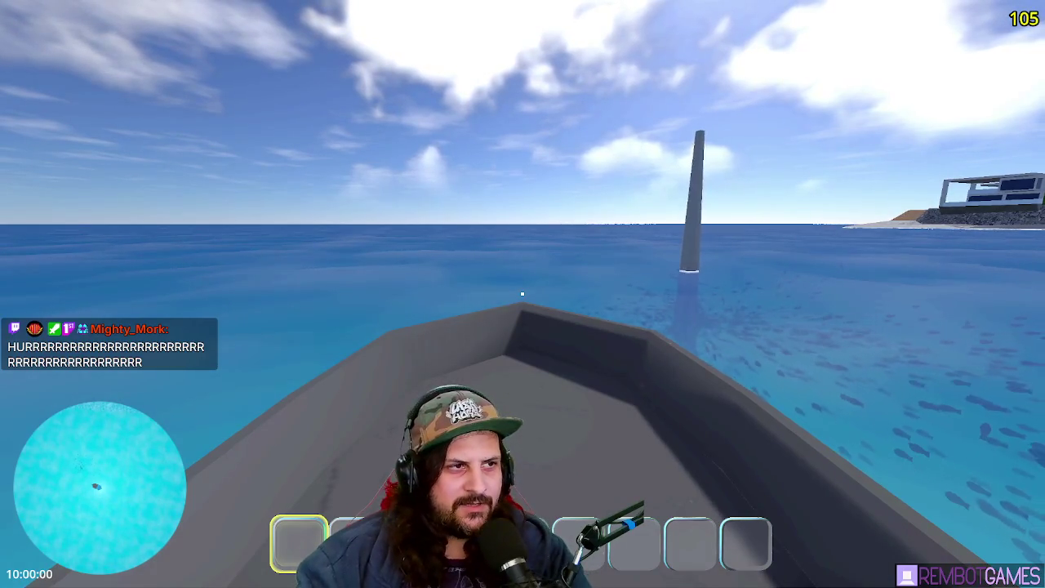
pyautogui.press('w')
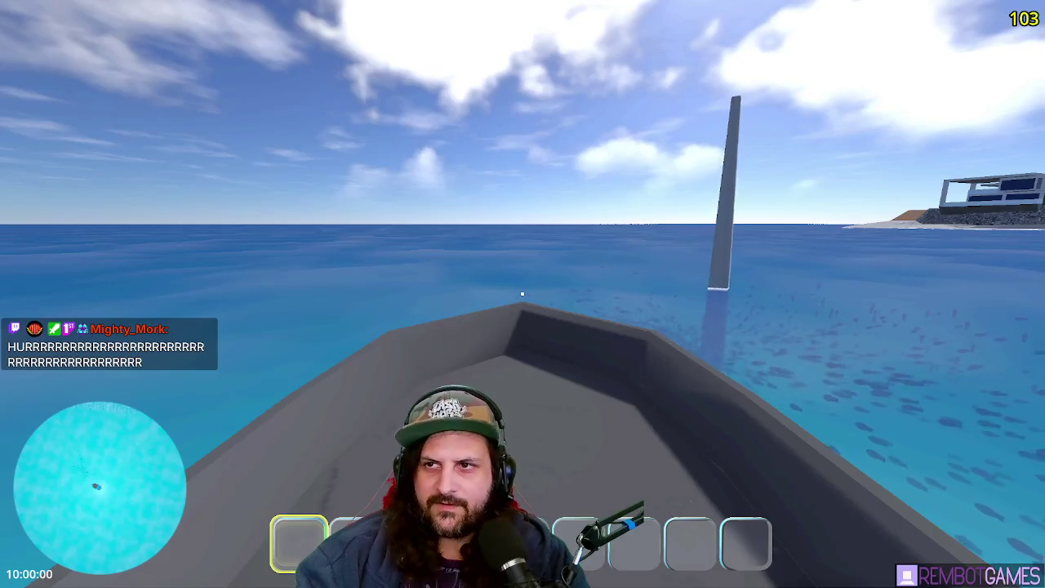
# Leave the boat, drop into the water, and swim toward the pole
pyautogui.press('d')
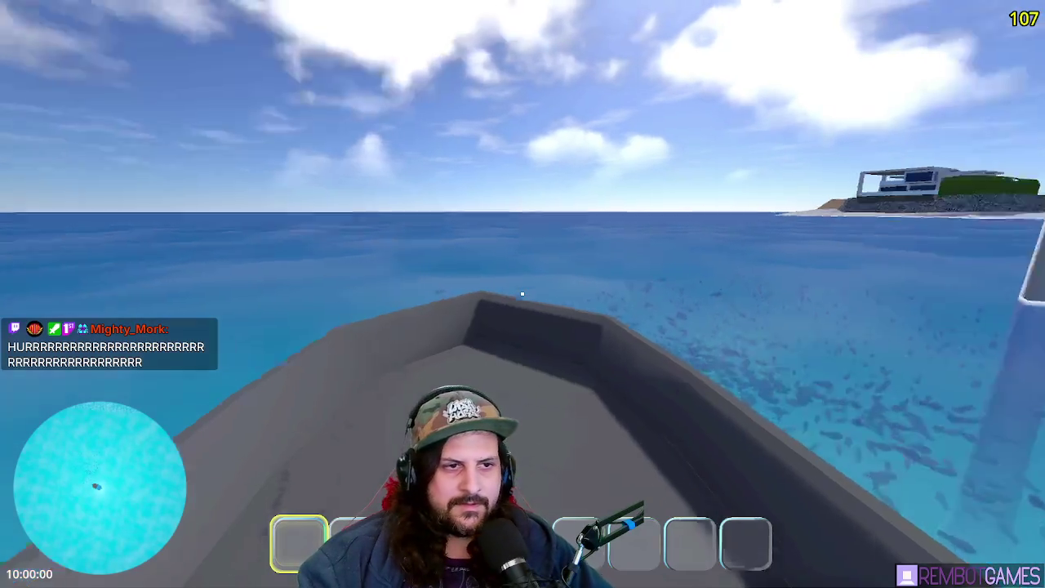
pyautogui.press('e')
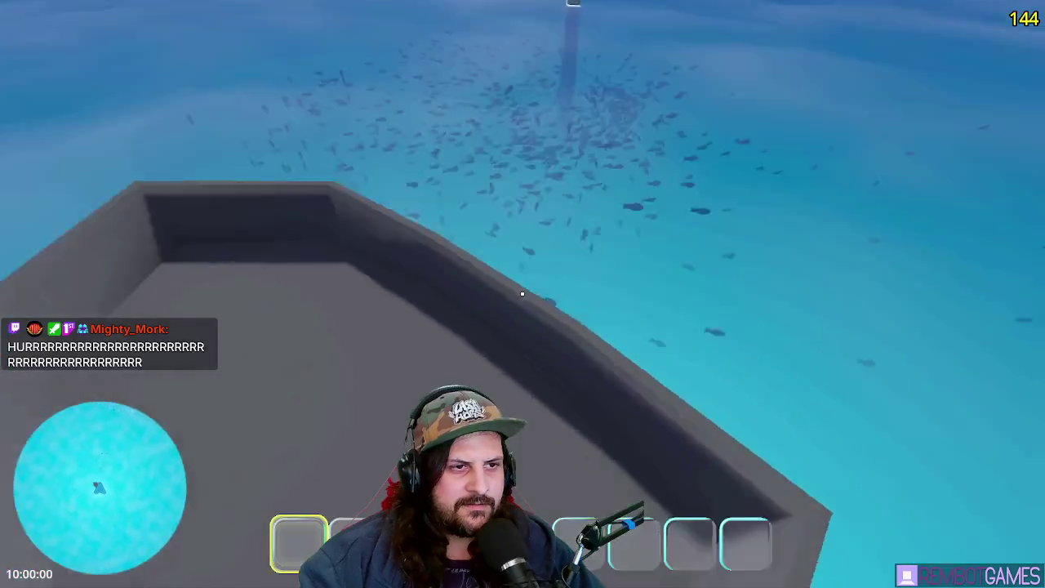
pyautogui.press('w')
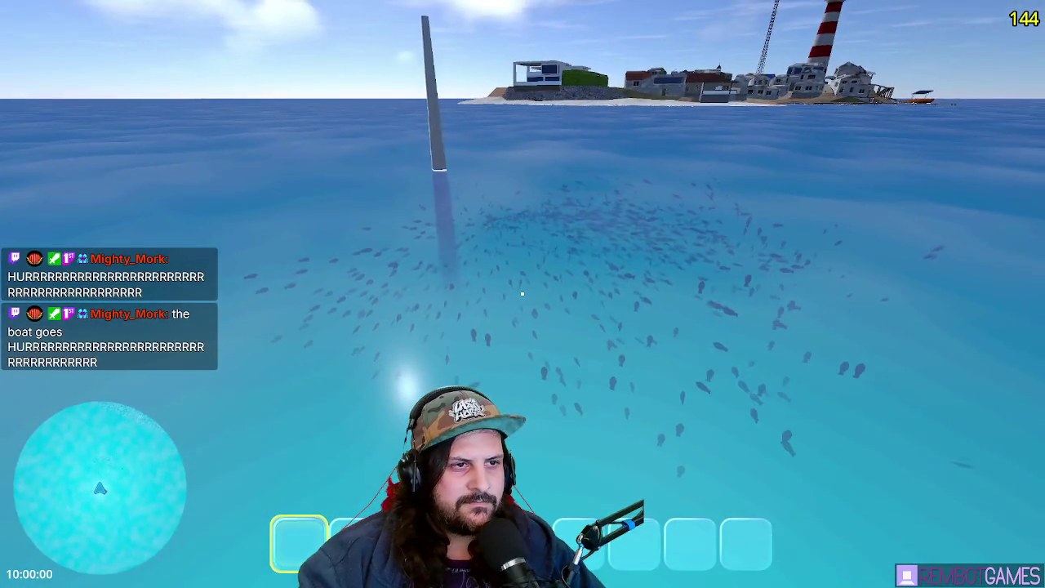
pyautogui.press('a')
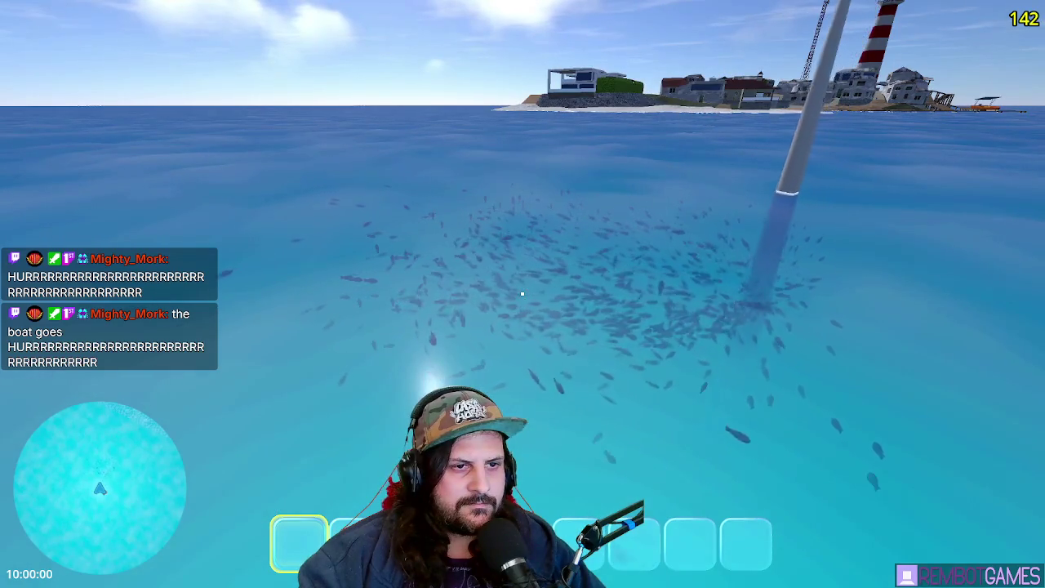
pyautogui.moveTo(522, 294)
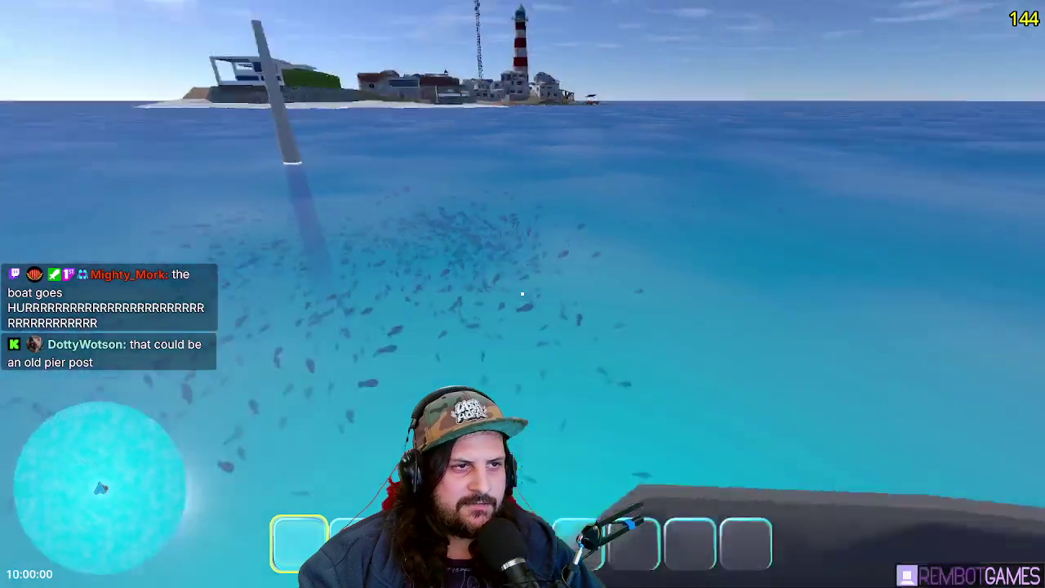
pyautogui.press('w')
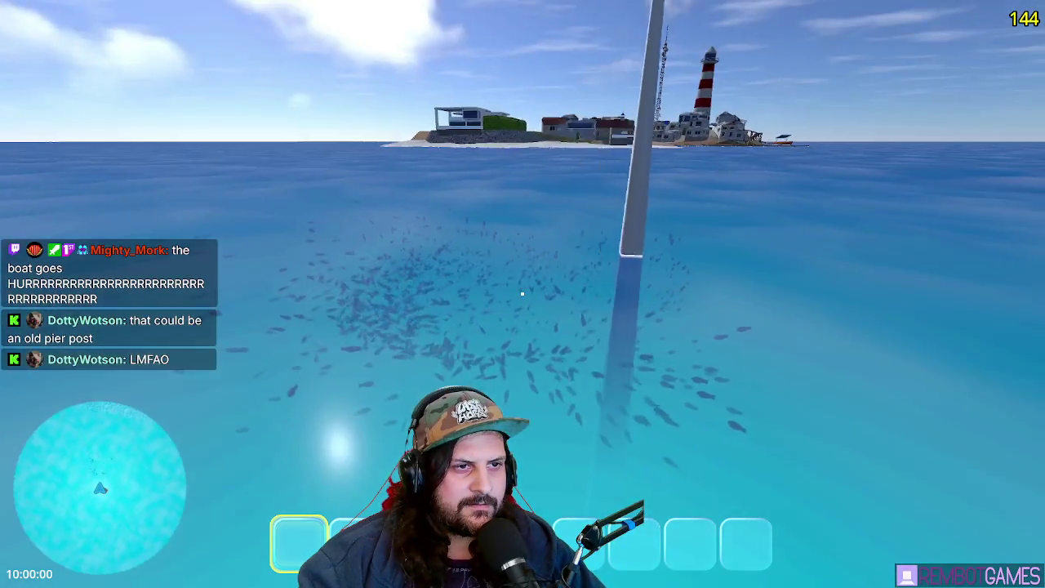
# Swim past the pole, in among the fish, and back out sideways
pyautogui.press('d')
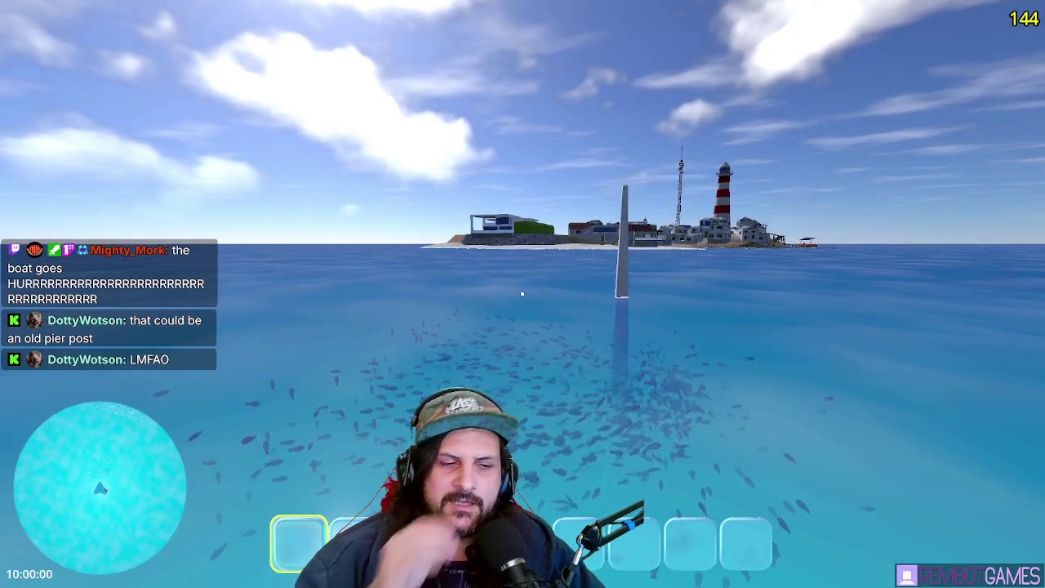
pyautogui.press('w')
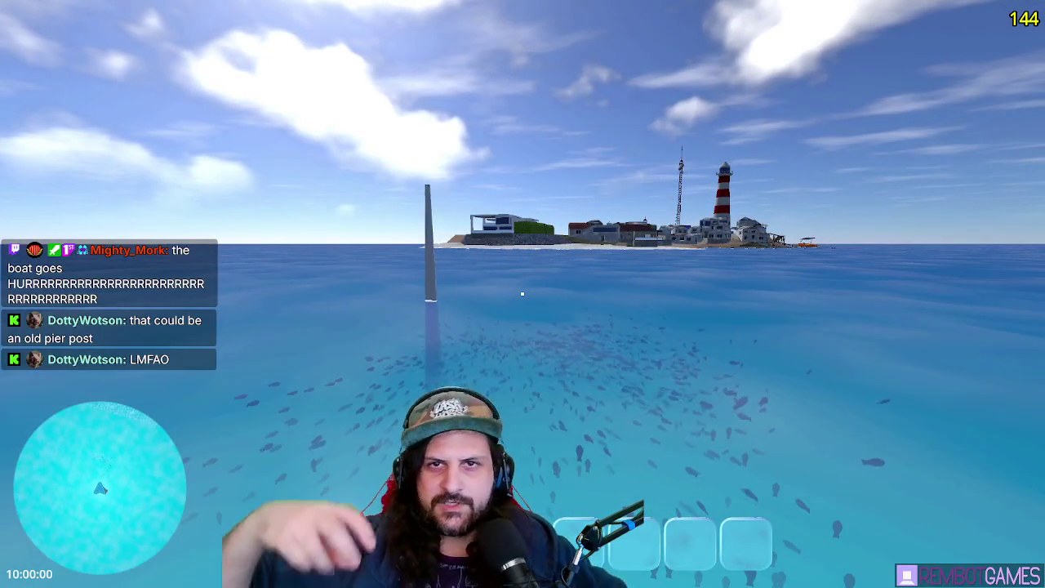
pyautogui.press('a')
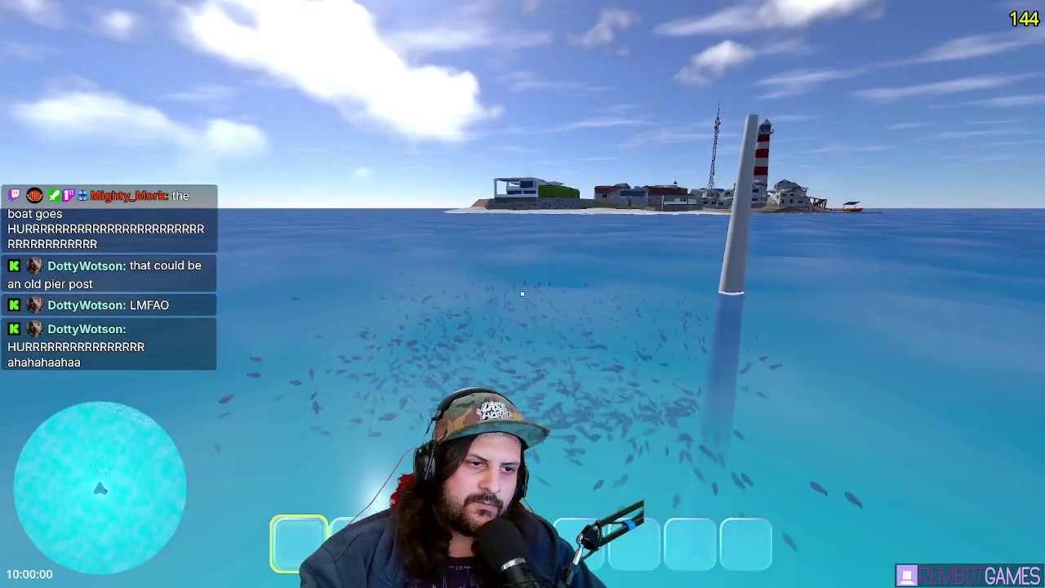
pyautogui.press('s')
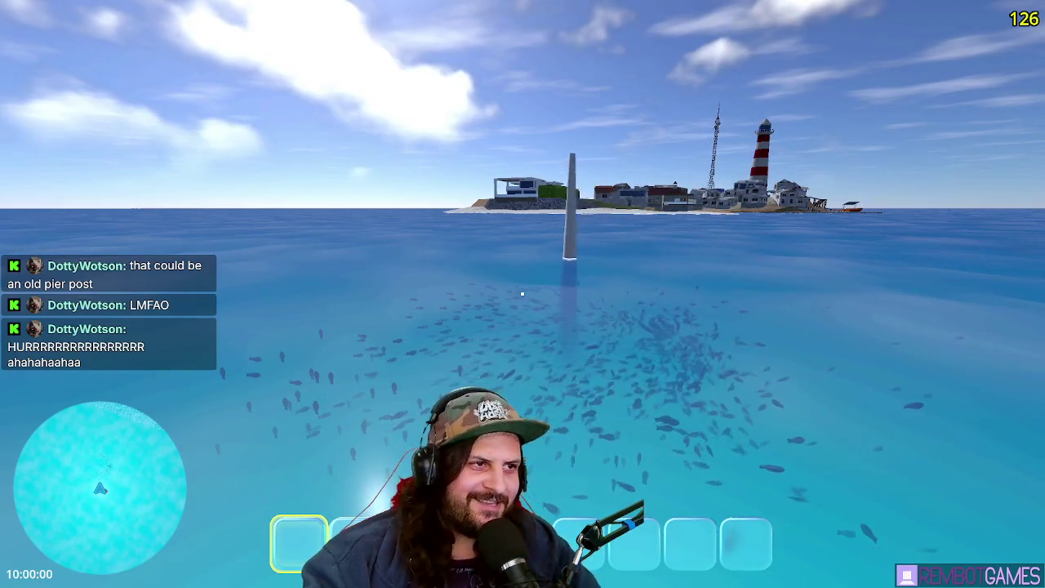
pyautogui.press('d')
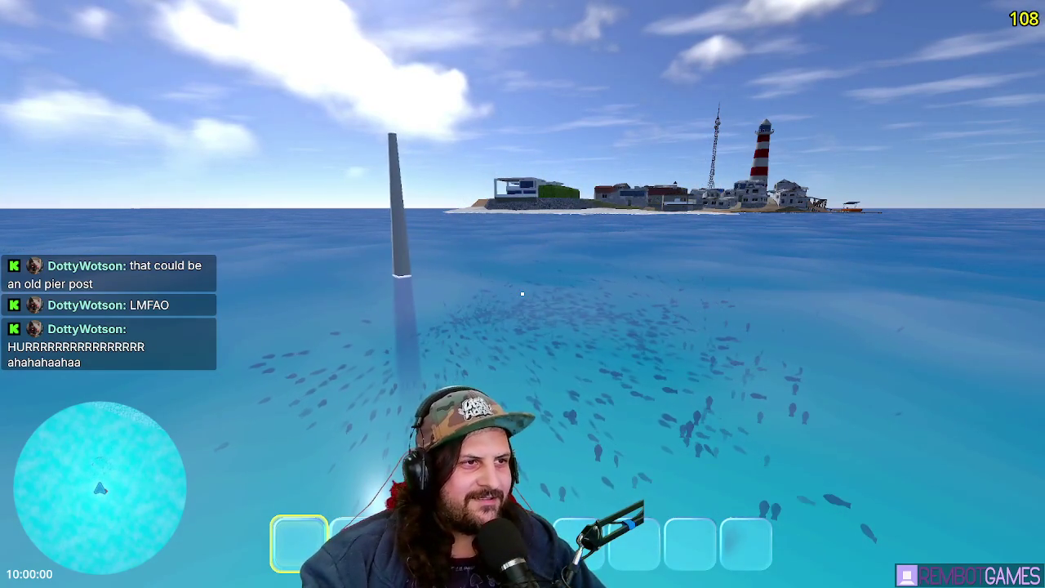
pyautogui.press('w')
pyautogui.press('a')
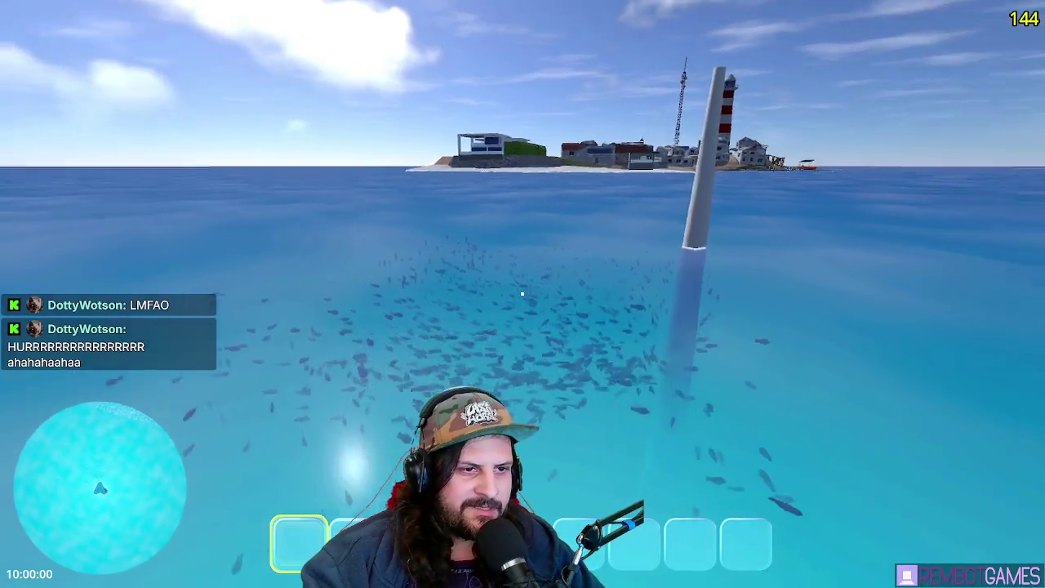
# Strafe left and right around the pole to watch the fish orbit it
pyautogui.press('d')
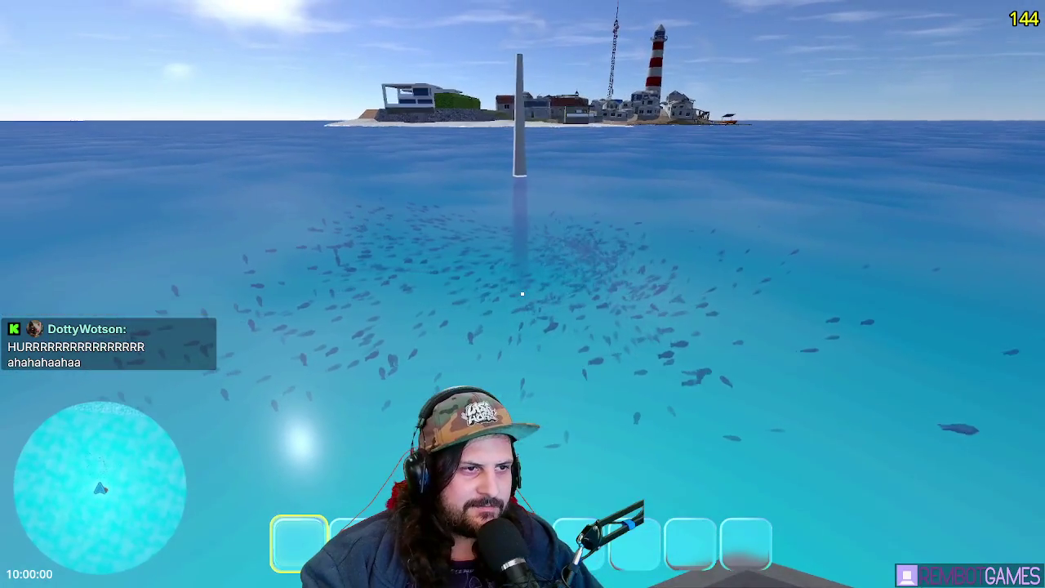
pyautogui.press('d')
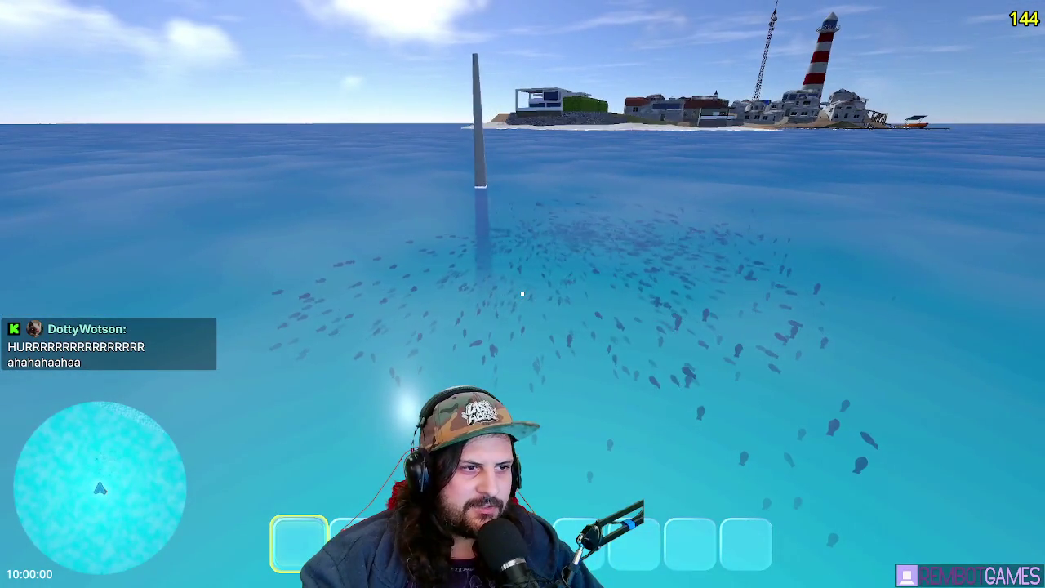
pyautogui.press('a')
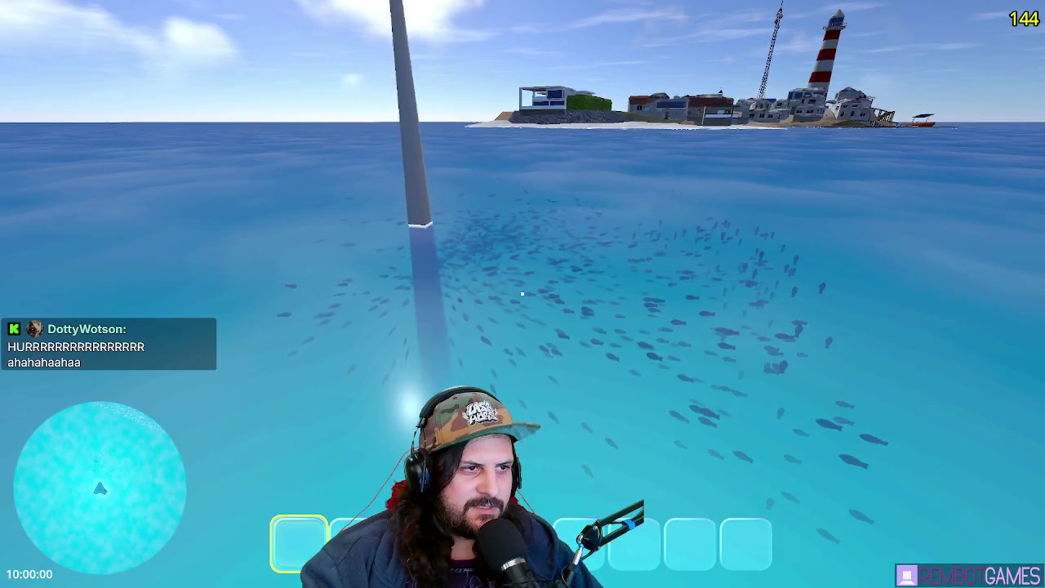
pyautogui.press('a')
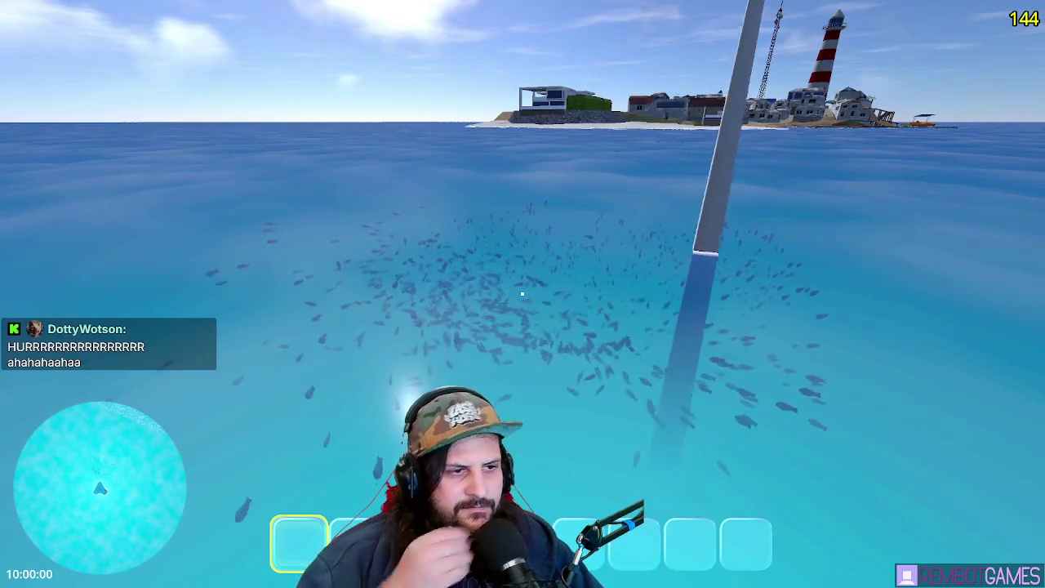
pyautogui.press('d')
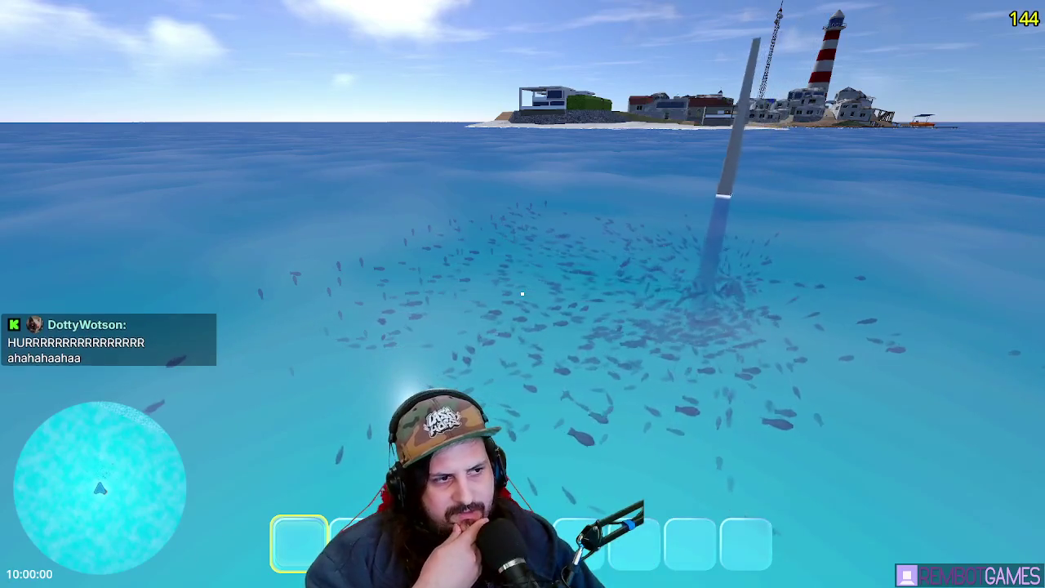
pyautogui.press('d')
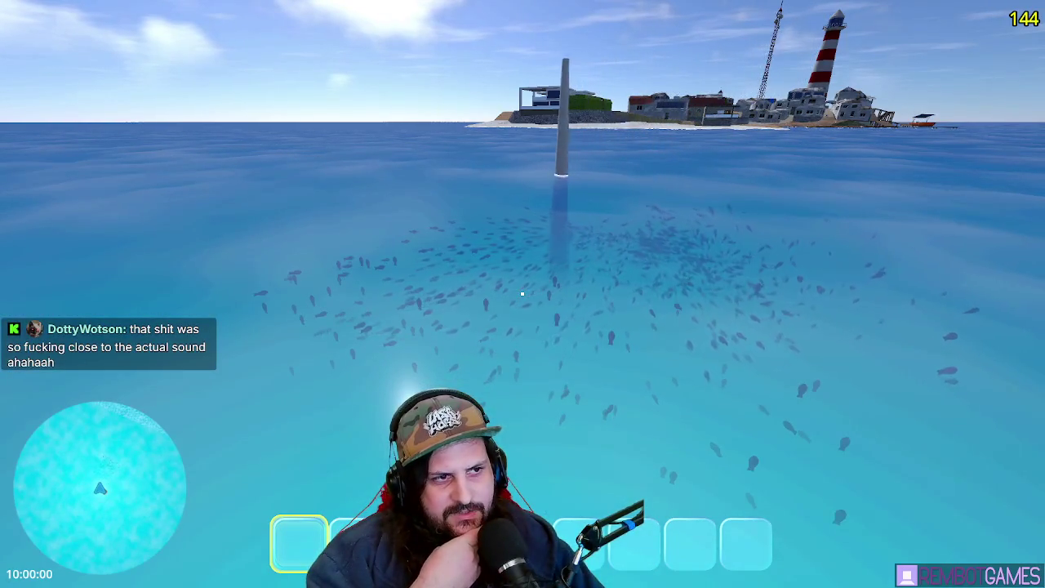
pyautogui.press('w')
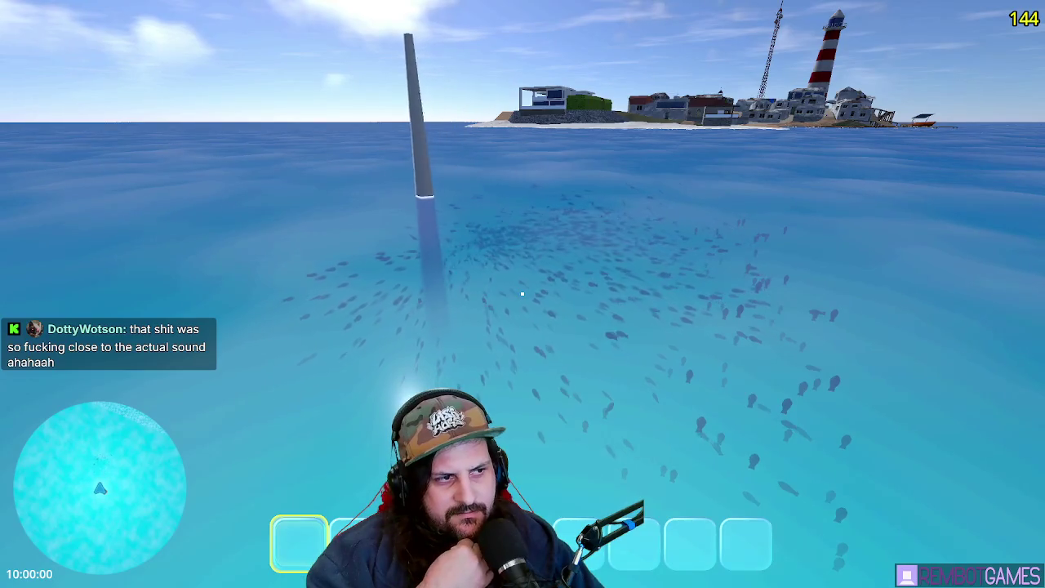
pyautogui.press('a')
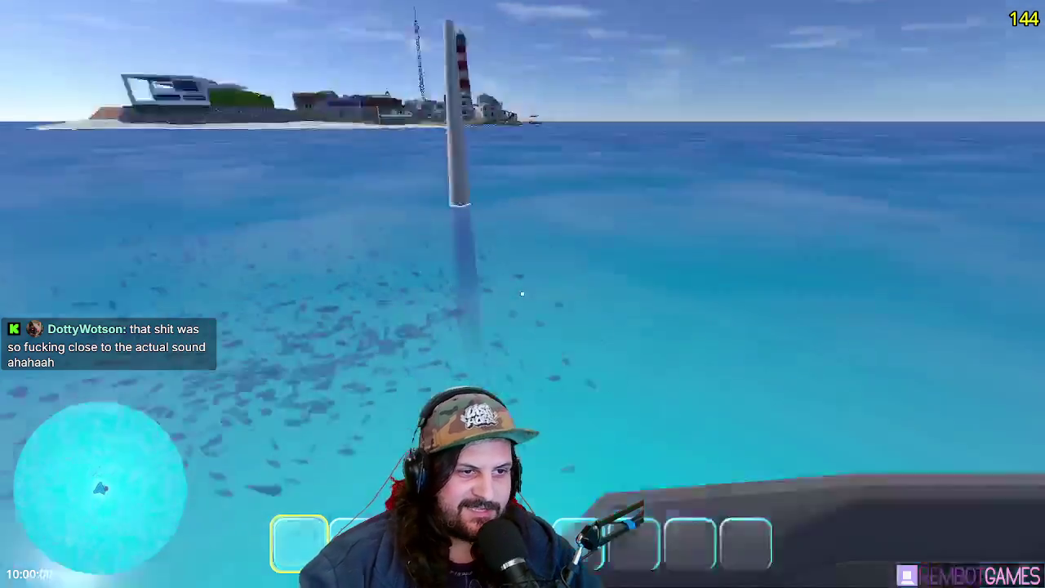
# Climb back into the grey boat, drive toward the pole, then Alt-Tab to fish_school.gd
pyautogui.press('e')
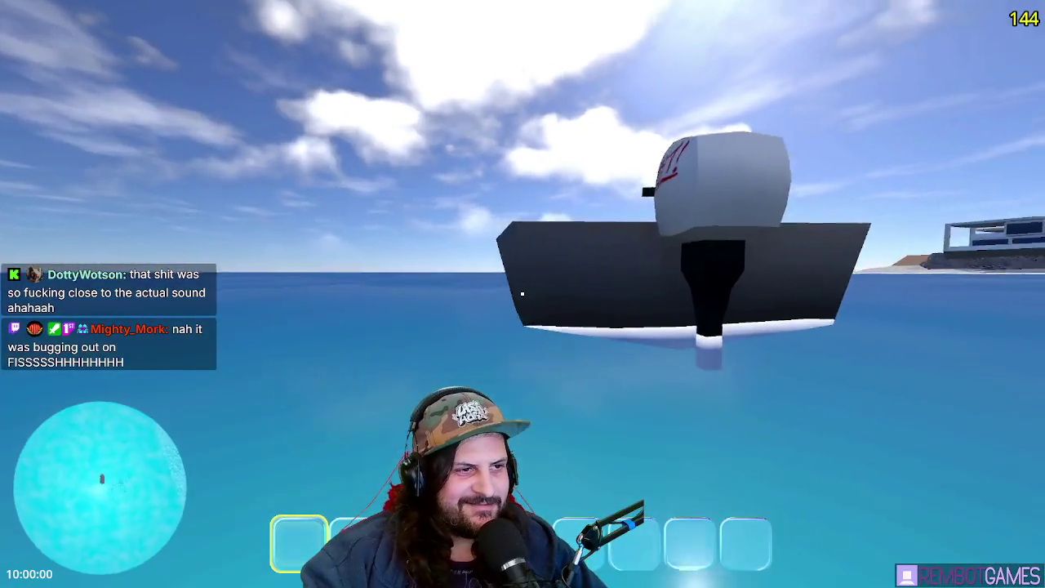
pyautogui.press('w')
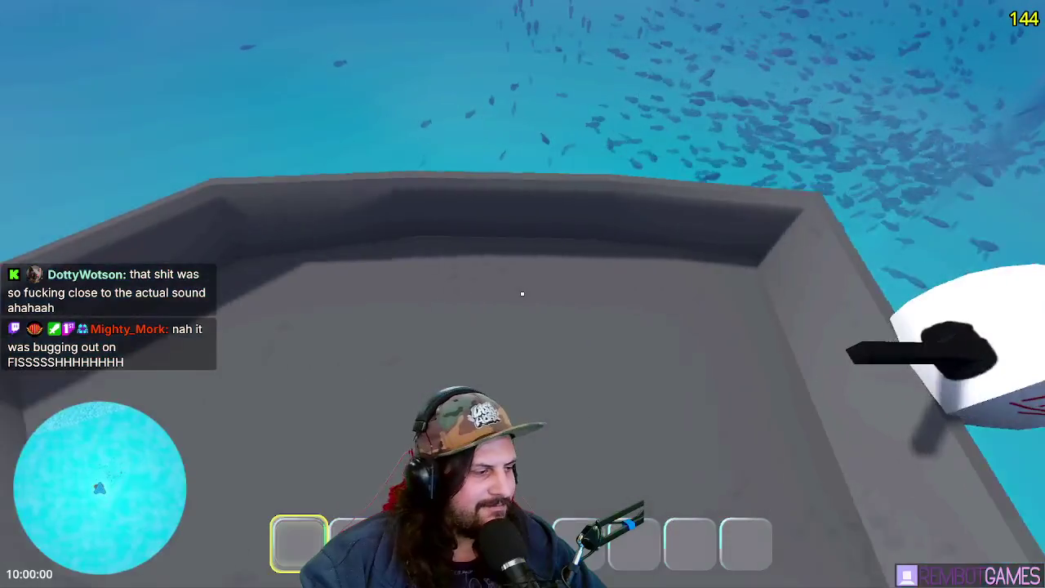
pyautogui.press('e')
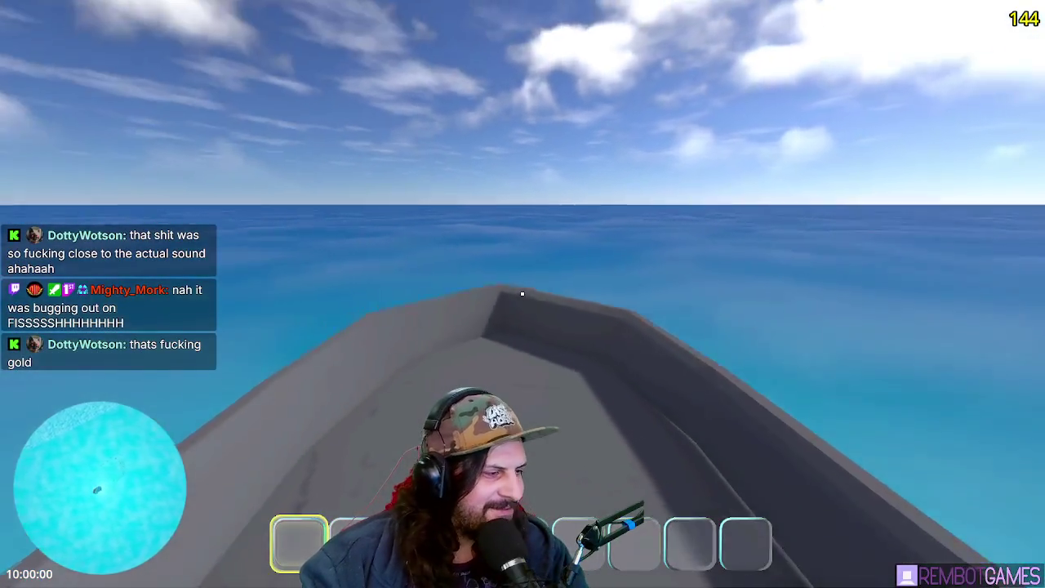
pyautogui.moveTo(522, 294)
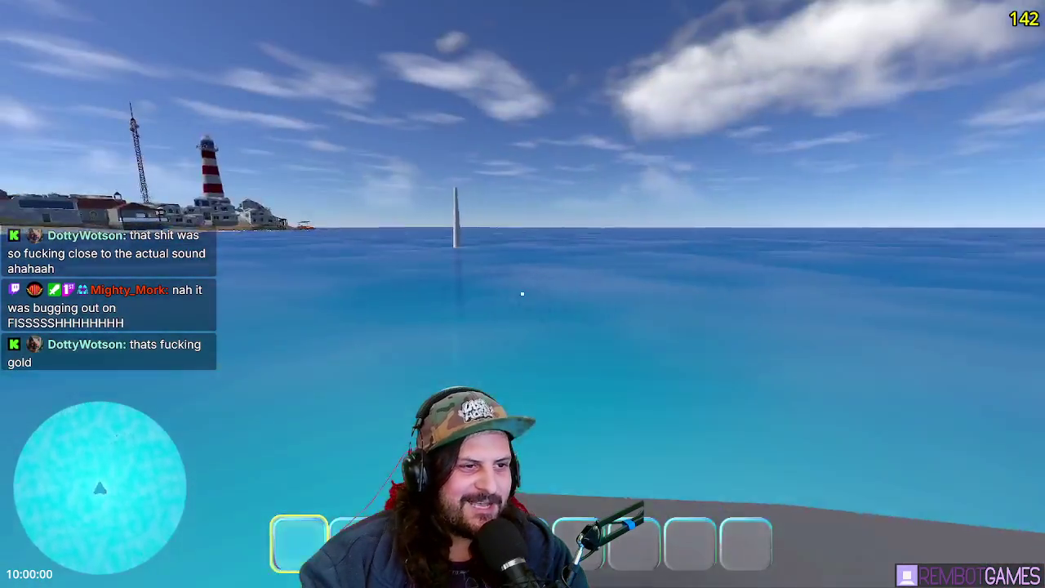
pyautogui.press('w')
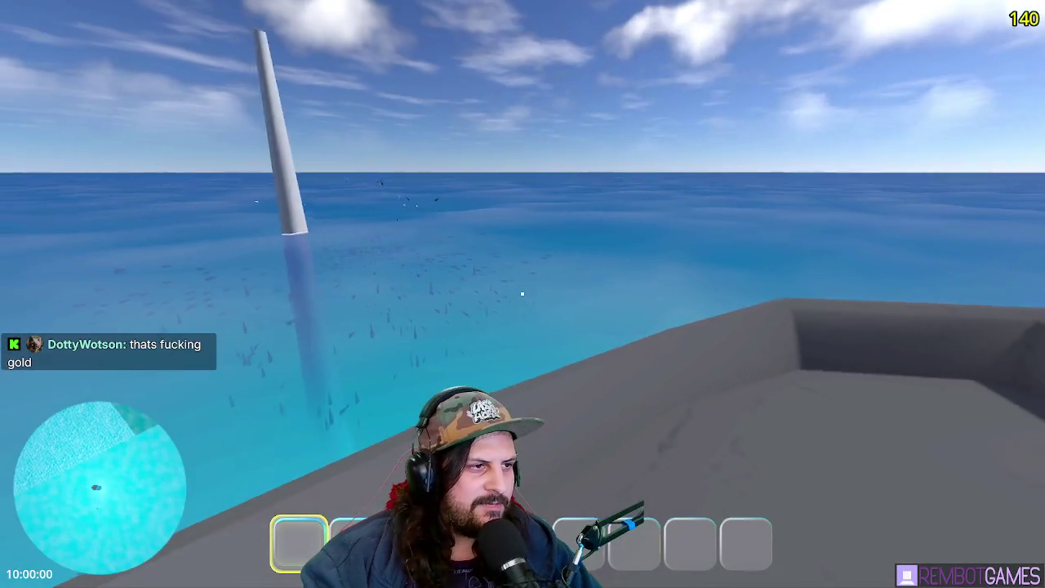
pyautogui.hotkey('alt', 'Tab')
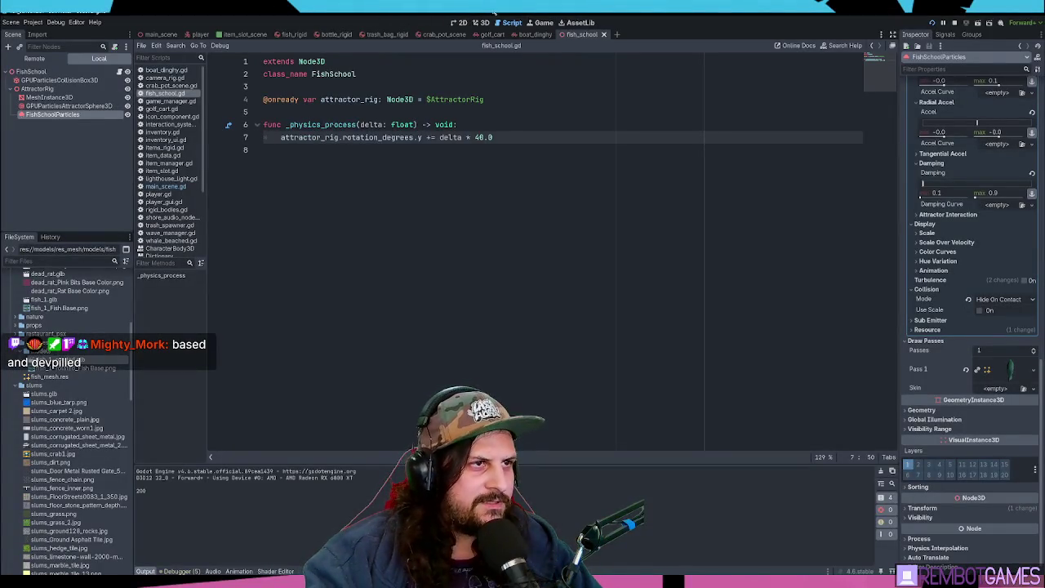
# Return to the running game from the Game tab and fly the camera over the pole
pyautogui.click(530, 25)
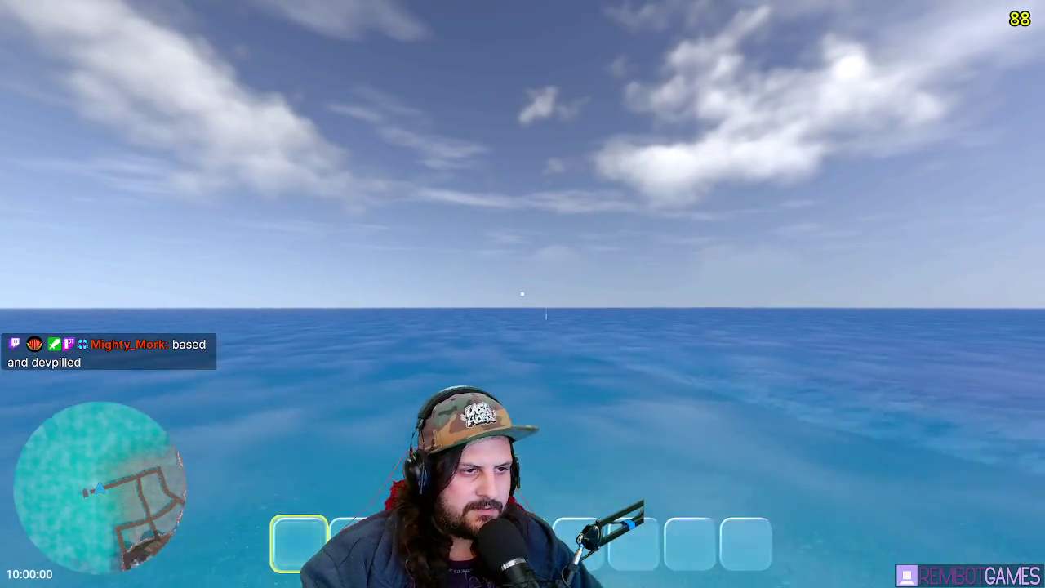
pyautogui.press('w')
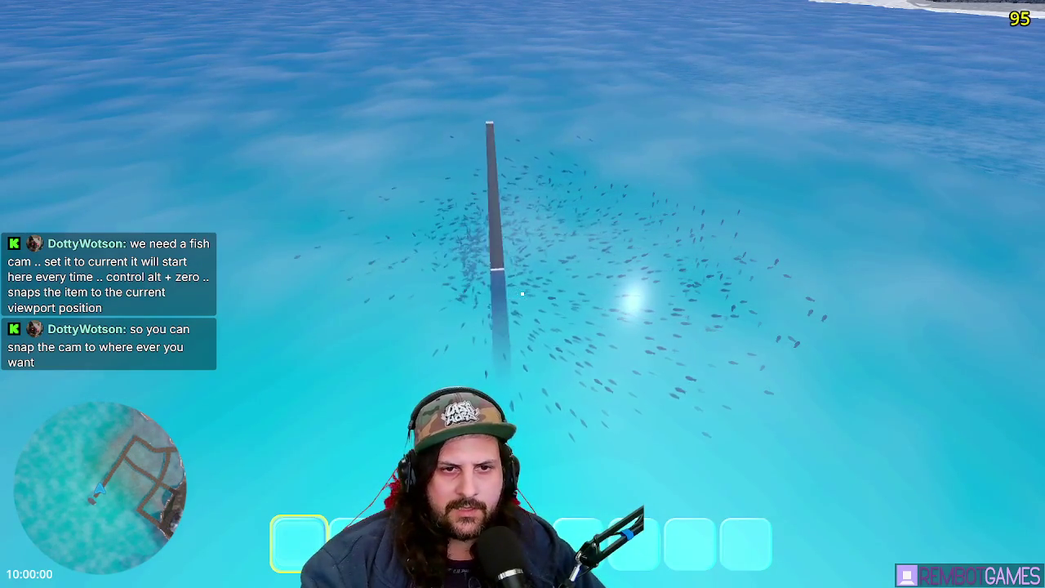
# Close the running sea game and return to the editor
pyautogui.press('F8')
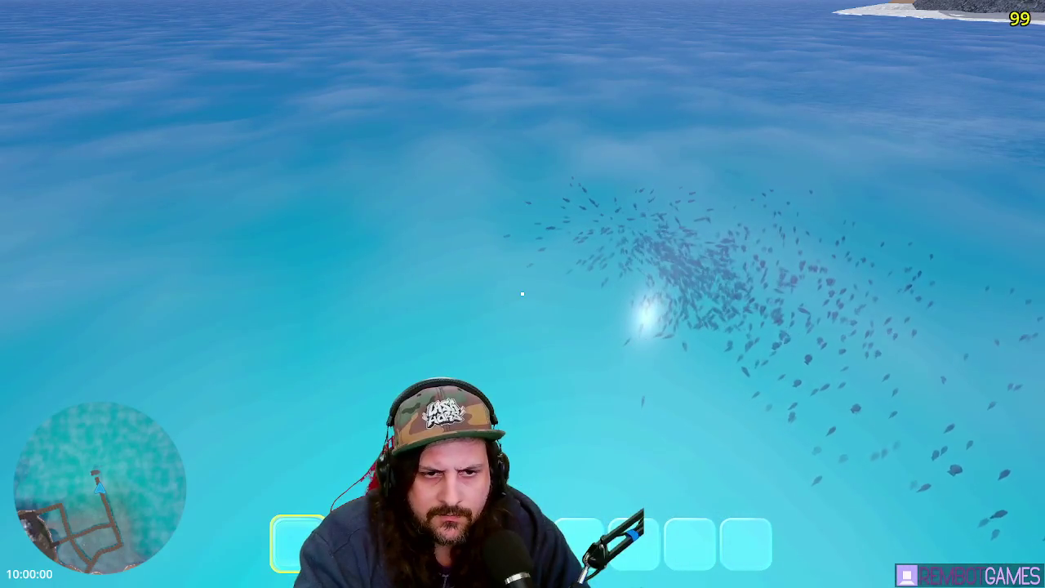
# Stop the rerun fish school scene and return to the editor's 3D view
pyautogui.press('F8')
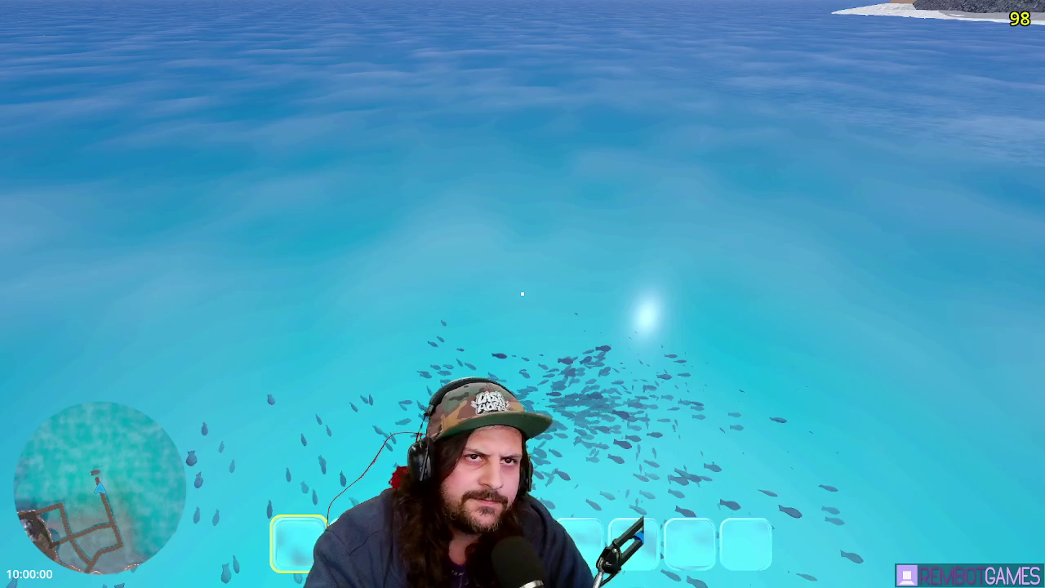
pyautogui.press('F8')
# Move the FishSchoolParticles emitter to the left of the particle cloud in the 3D view
pyautogui.click(506, 23)
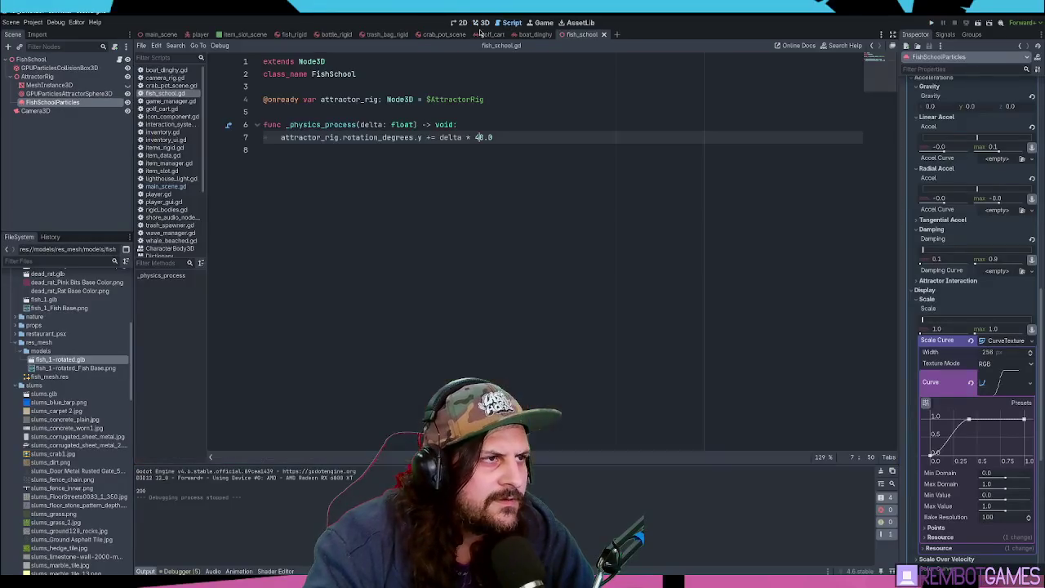
pyautogui.click(549, 23)
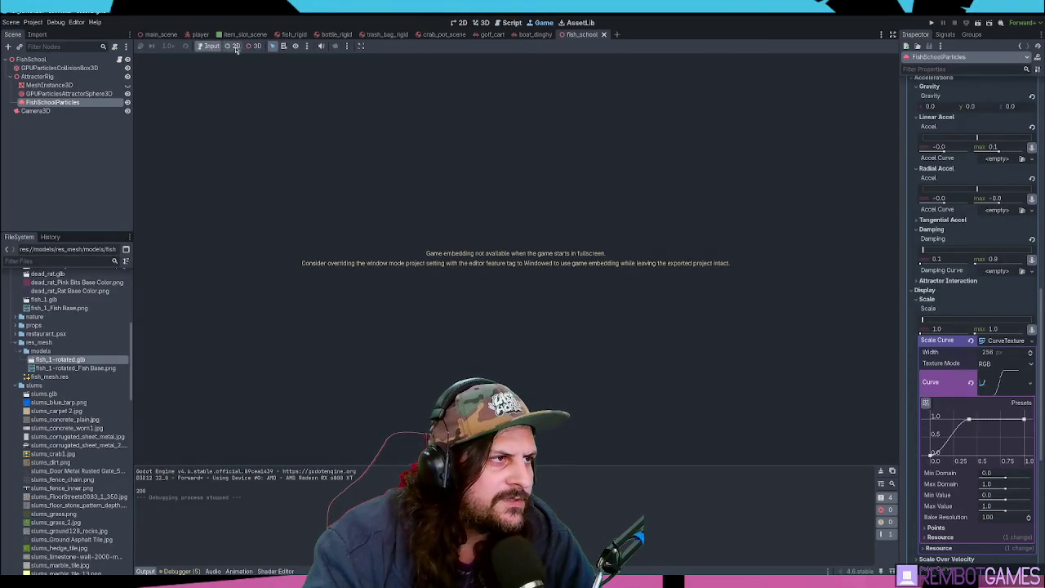
pyautogui.click(482, 23)
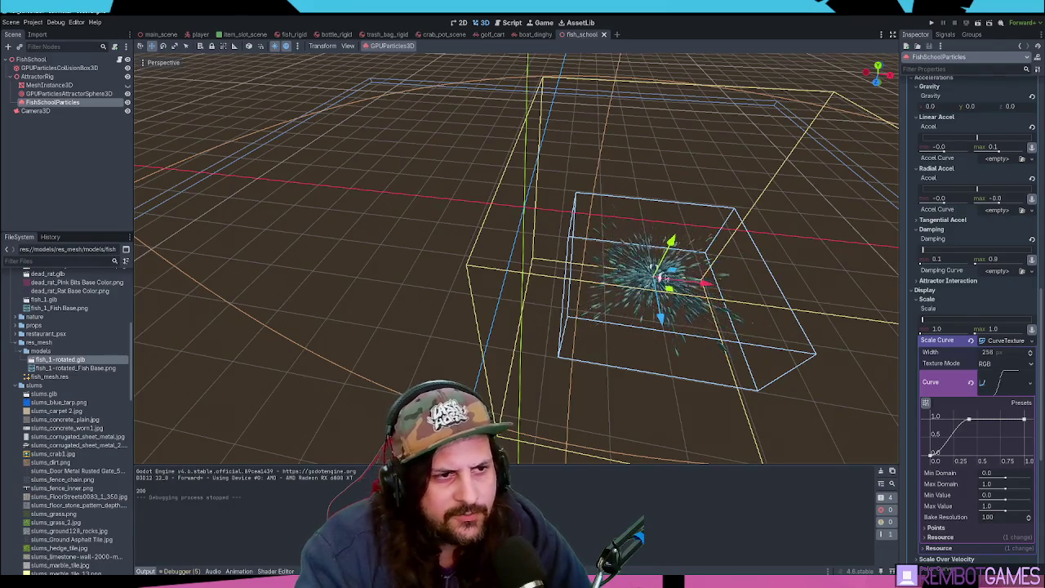
pyautogui.moveTo(704, 283)
pyautogui.mouseDown()
pyautogui.moveTo(621, 261)
pyautogui.moveTo(602, 242)
pyautogui.moveTo(594, 256)
pyautogui.mouseUp()
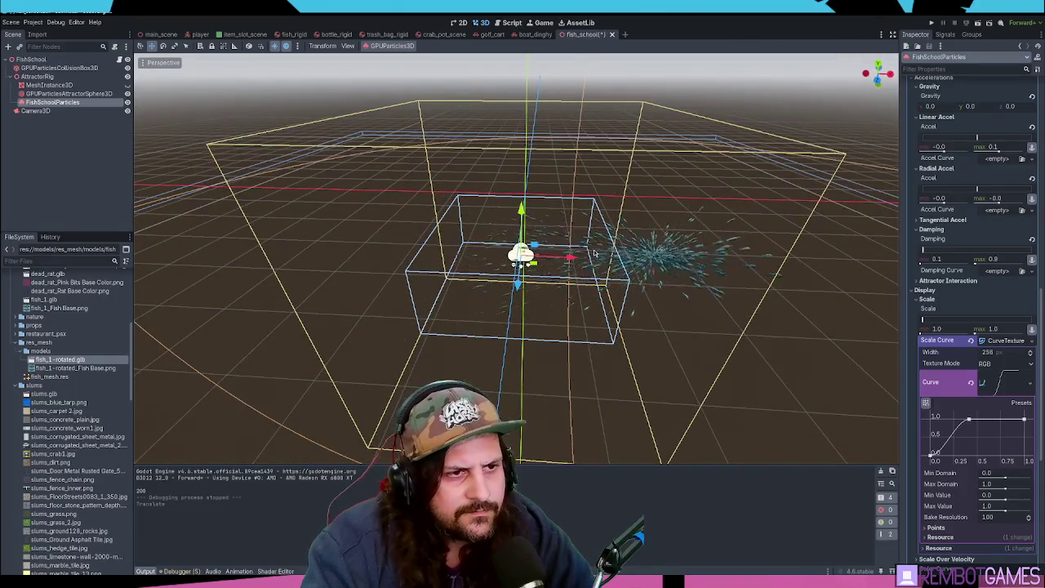
# Select AttractorRig instead of the sphere attractor and add a new box attractor under it
pyautogui.click(59, 94)
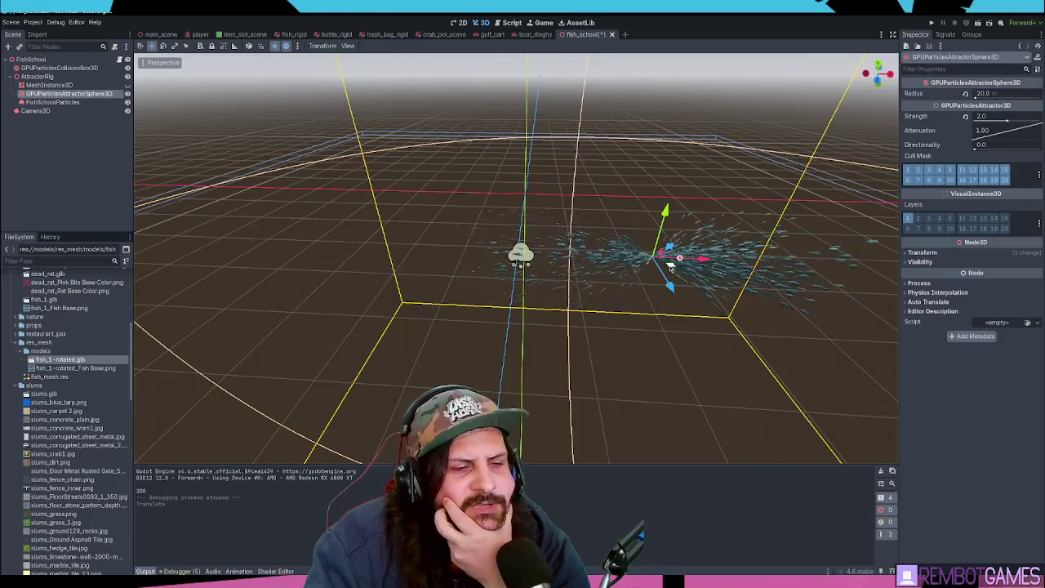
pyautogui.click(38, 77)
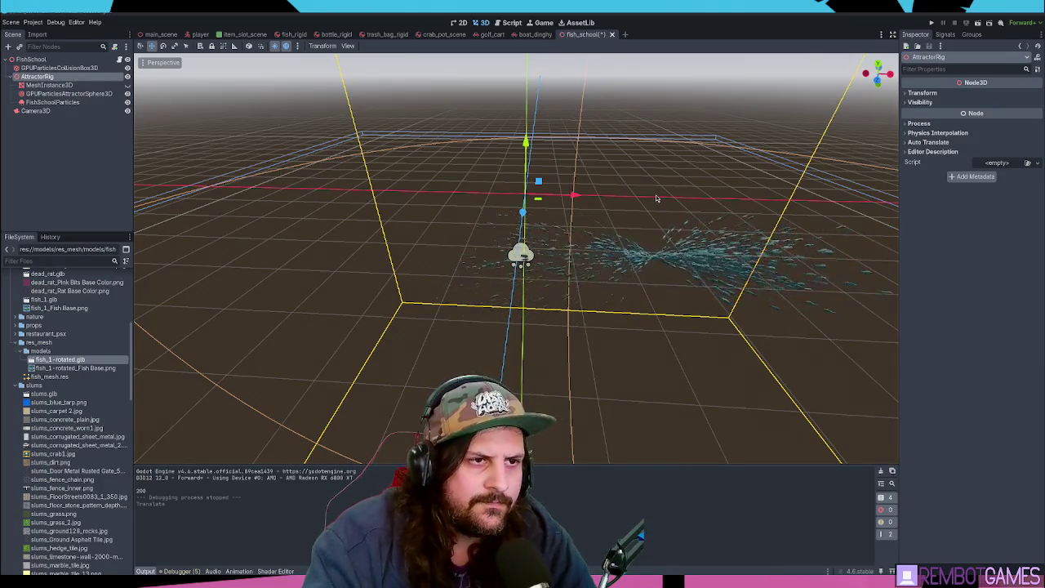
pyautogui.hotkey('ctrl', 'a')
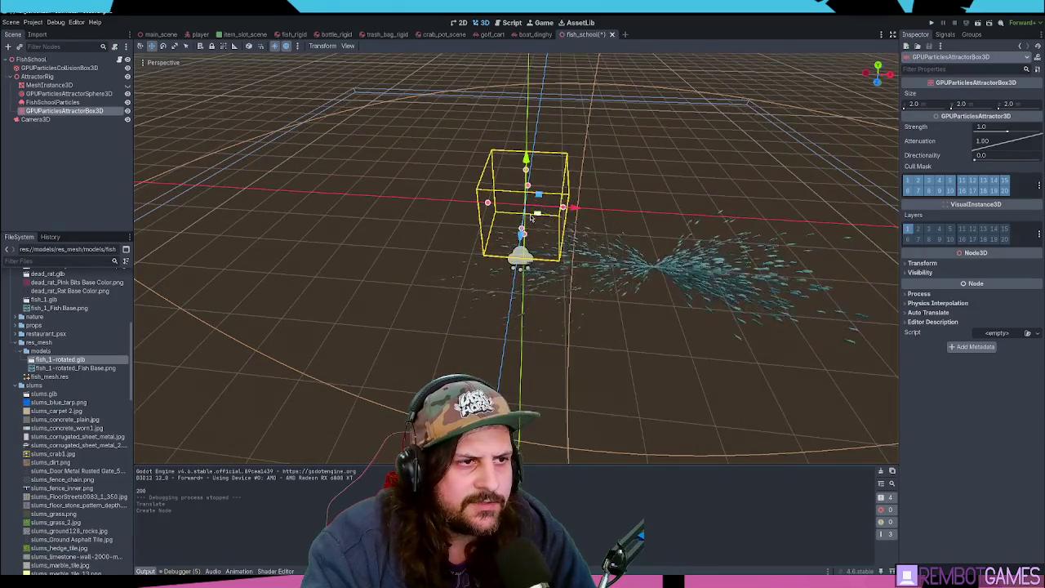
# Place the box attractor beside the boat, stretch its depth to about 6.65, and run the scene
pyautogui.moveTo(626, 215); pyautogui.dragTo(648, 181)
pyautogui.moveTo(670, 249)
pyautogui.mouseDown()
pyautogui.moveTo(616, 247)
pyautogui.moveTo(585, 284)
pyautogui.mouseUp()
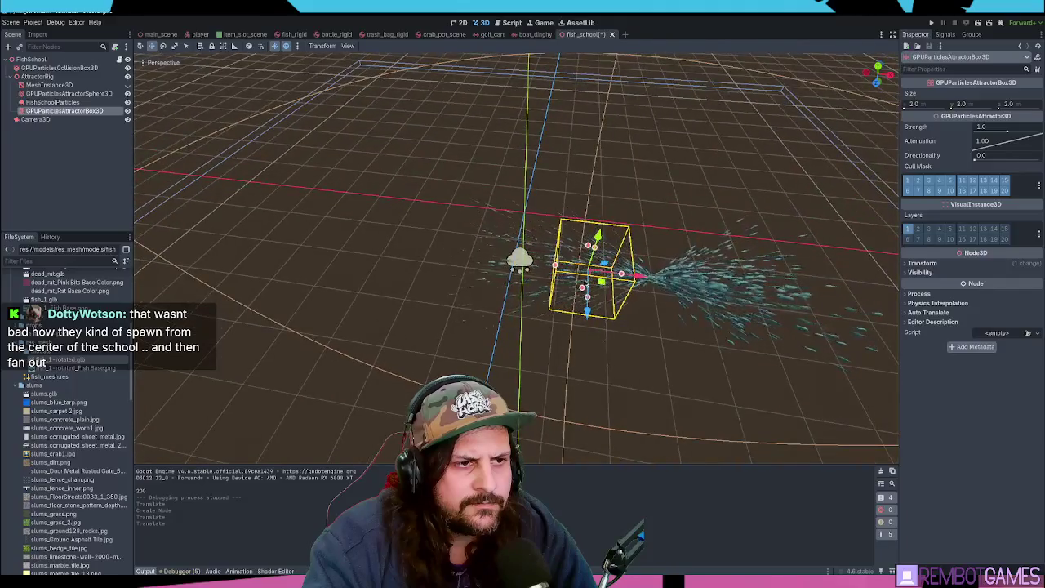
pyautogui.moveTo(638, 264)
pyautogui.mouseDown()
pyautogui.moveTo(620, 273)
pyautogui.moveTo(623, 264)
pyautogui.moveTo(630, 295)
pyautogui.moveTo(619, 291)
pyautogui.moveTo(686, 298)
pyautogui.moveTo(732, 221)
pyautogui.moveTo(389, 217)
pyautogui.mouseUp()
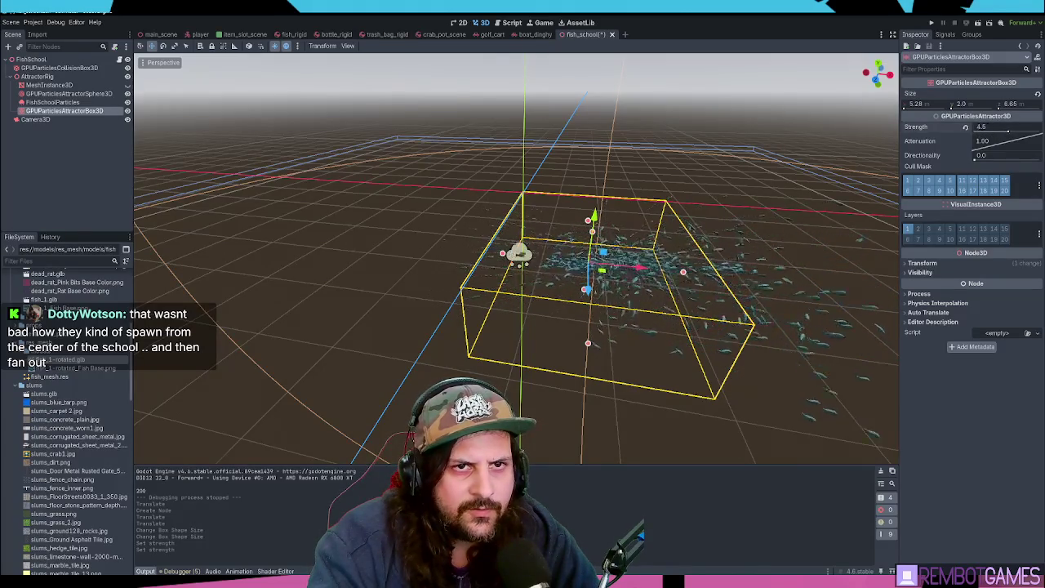
pyautogui.press('F6')
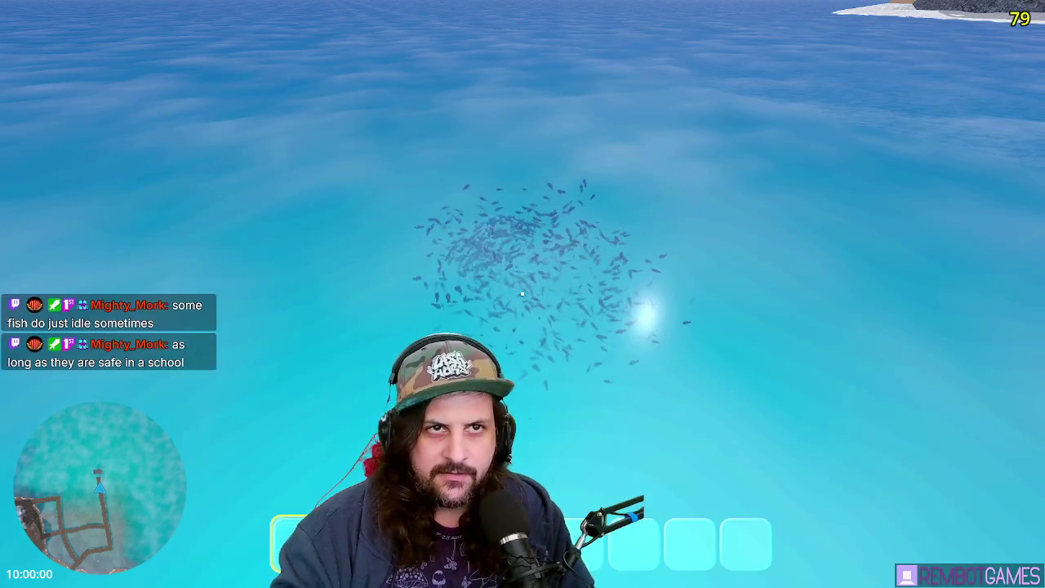
# Reshape the fish Scale Curve: peak near 0.23, an added hold point, end dropped to 0, then rerun
pyautogui.press('F8')
pyautogui.scroll(5, 959, 197)
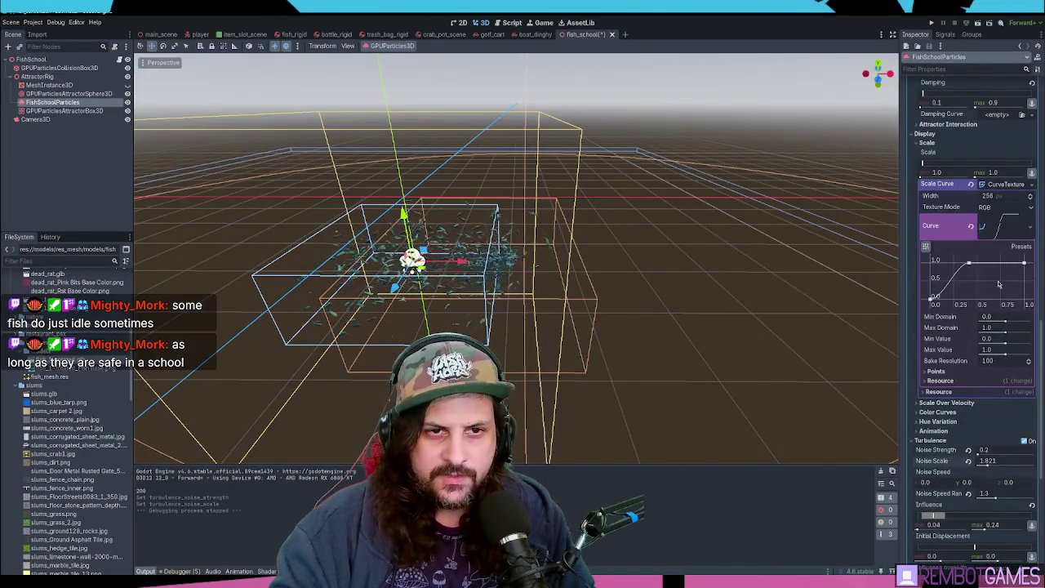
pyautogui.moveTo(898, 264); pyautogui.dragTo(822, 264)
pyautogui.moveTo(902, 261); pyautogui.dragTo(891, 262)
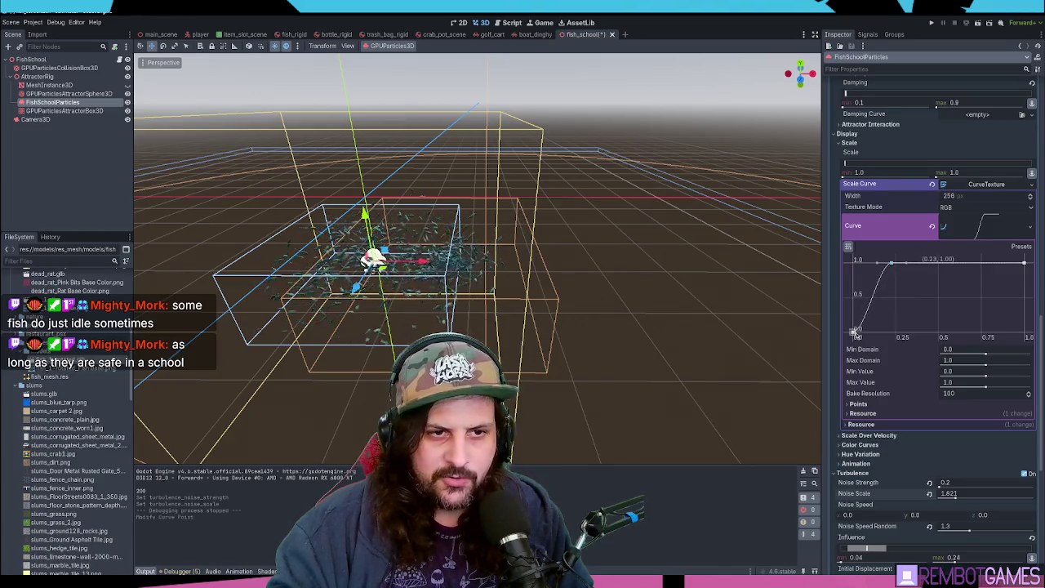
pyautogui.click(1002, 263)
pyautogui.moveTo(1024, 263)
pyautogui.mouseDown()
pyautogui.moveTo(1023, 331)
pyautogui.moveTo(988, 263)
pyautogui.mouseUp()
pyautogui.press('F6')
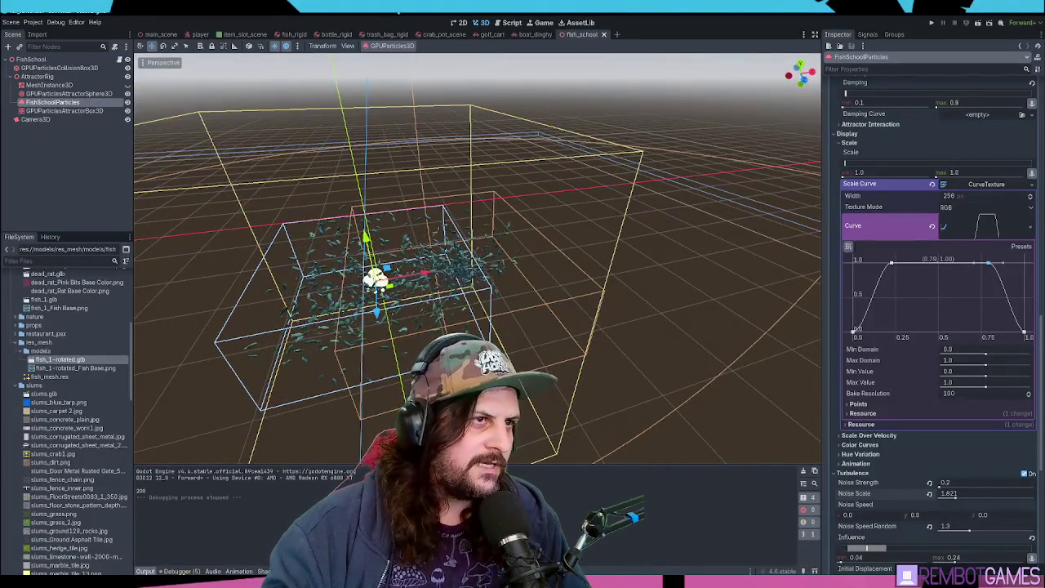
pyautogui.click(45, 120)
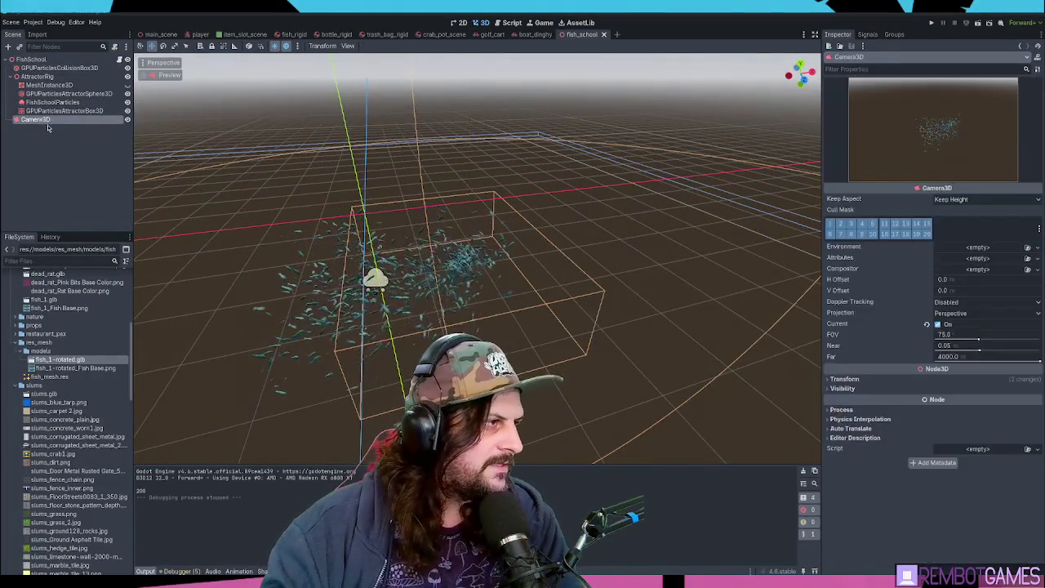
# Delete the fish scene's Camera3D and run the game to test the fish
pyautogui.press('Delete')
pyautogui.press('Return')
pyautogui.press('F5')
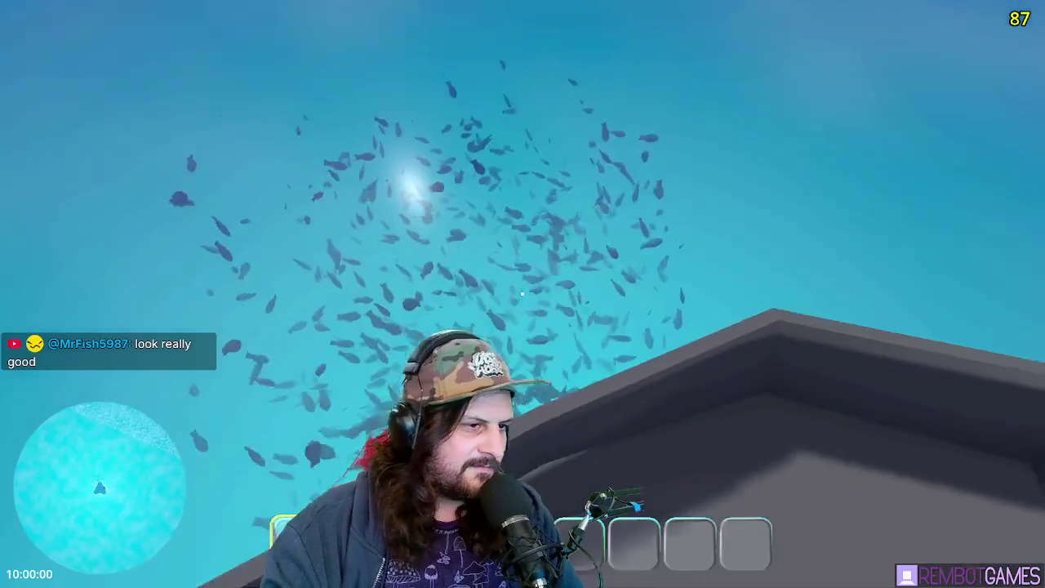
# Stop the game, save the boat_dinghy scene, and relaunch it
pyautogui.moveTo(523, 292)
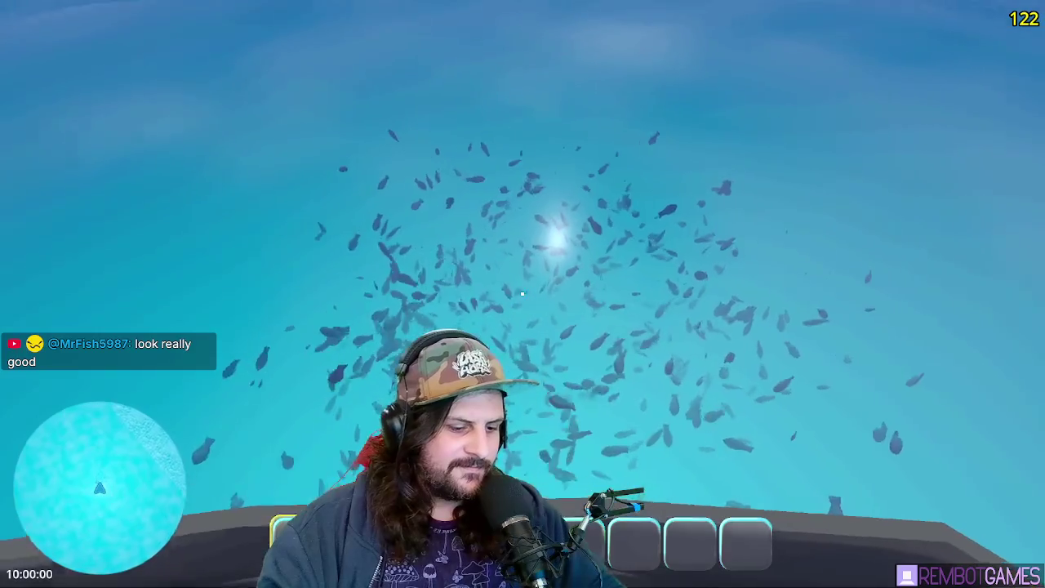
pyautogui.press('F8')
pyautogui.moveTo(472, 307)
pyautogui.mouseDown()
pyautogui.moveTo(594, 344)
pyautogui.moveTo(629, 343)
pyautogui.mouseUp()
pyautogui.hotkey('ctrl', 's')
pyautogui.press('F5')
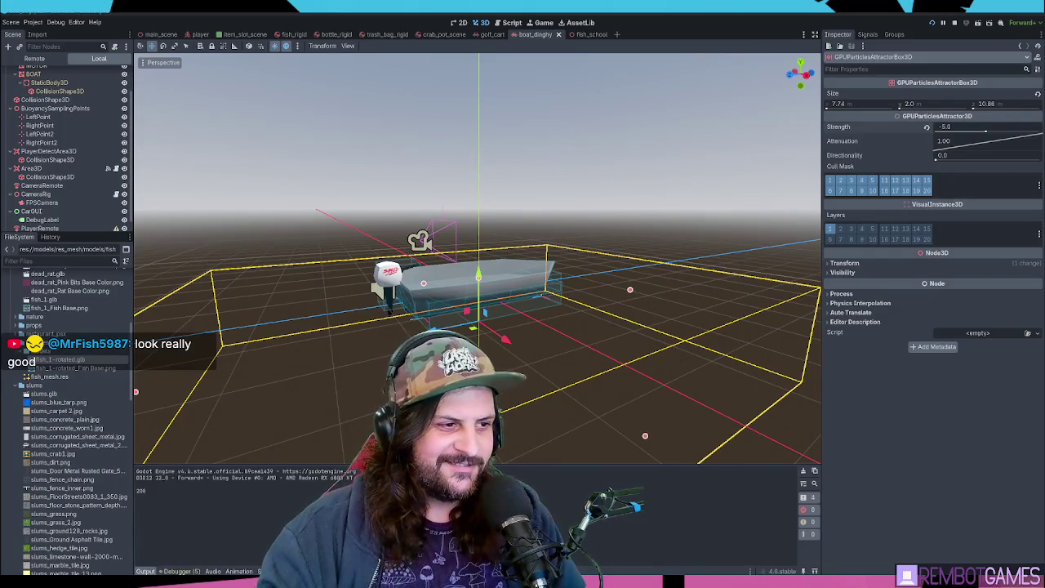
# Orbit and zoom to a lower side-on view of the boat and nearby fish
pyautogui.moveTo(628, 342); pyautogui.dragTo(628, 310)
pyautogui.scroll(-2, 478, 269)
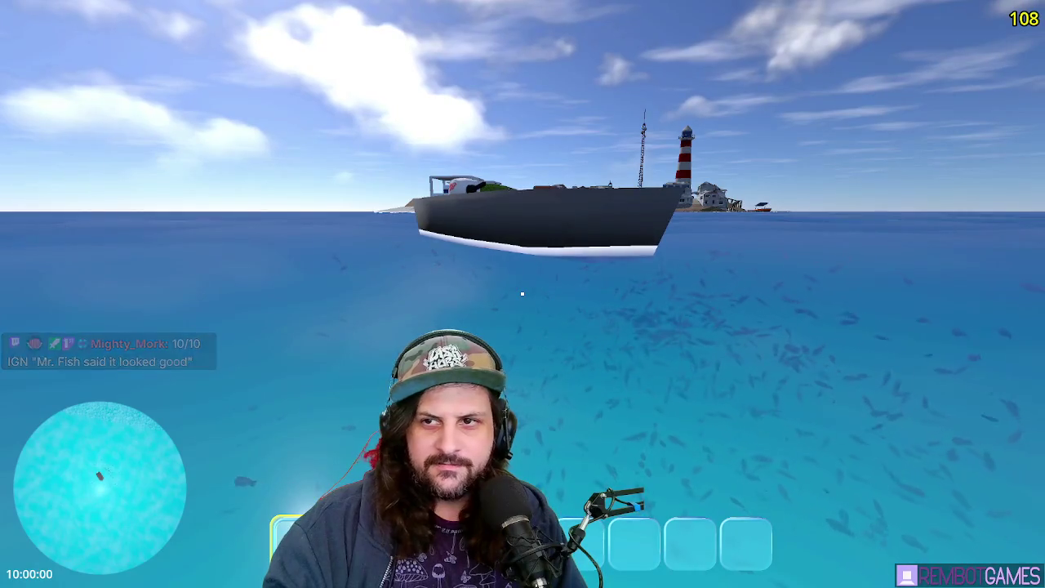
# Walk forward to the grey boat, climb aboard, and later get back onto its deck
pyautogui.press('w')
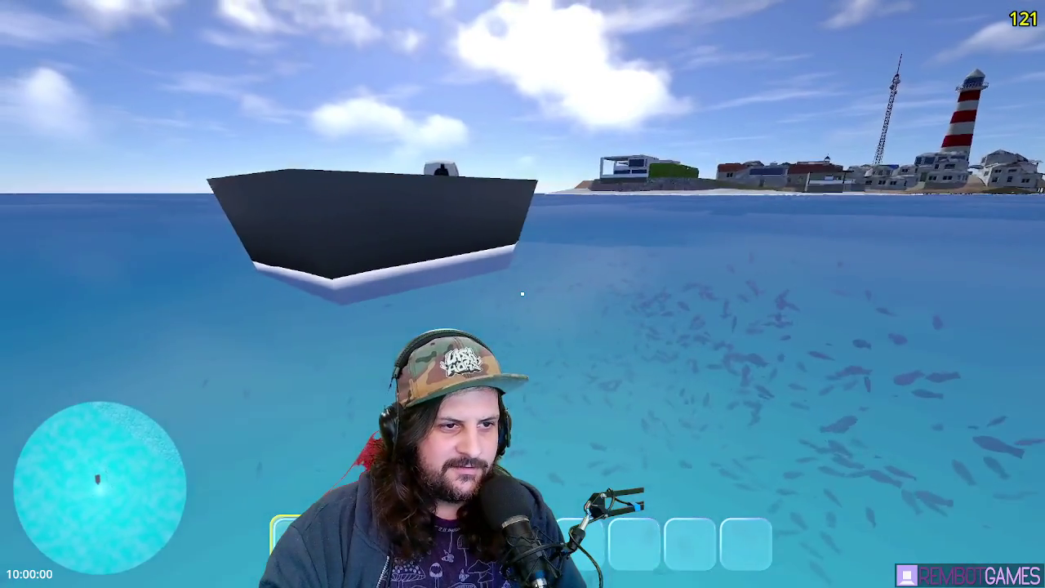
pyautogui.press('e')
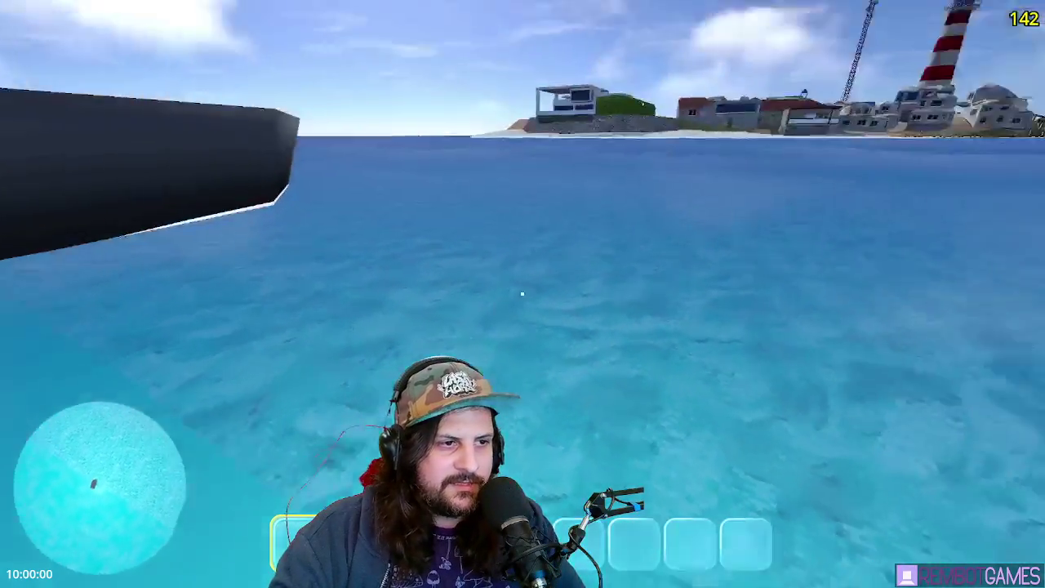
pyautogui.press('e')
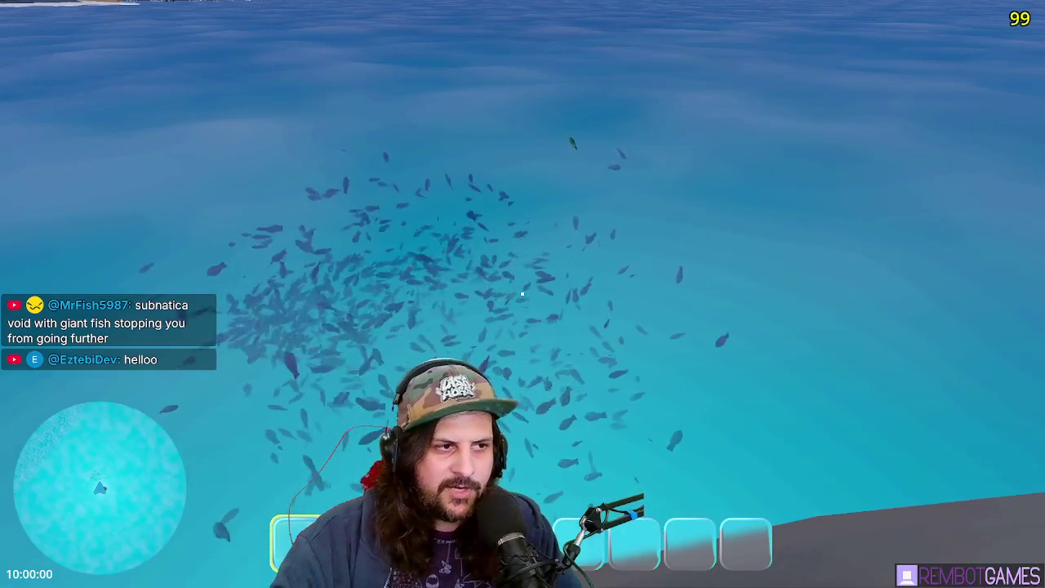
# Board the grey boat again with the fish school ahead of the bow, then stop the game
pyautogui.moveTo(521, 293)
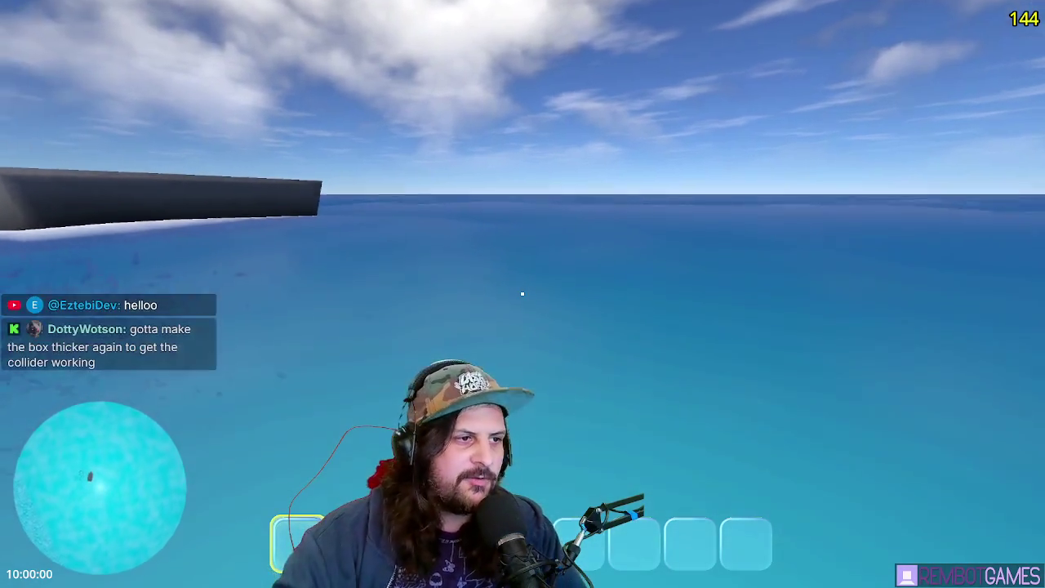
pyautogui.press('w')
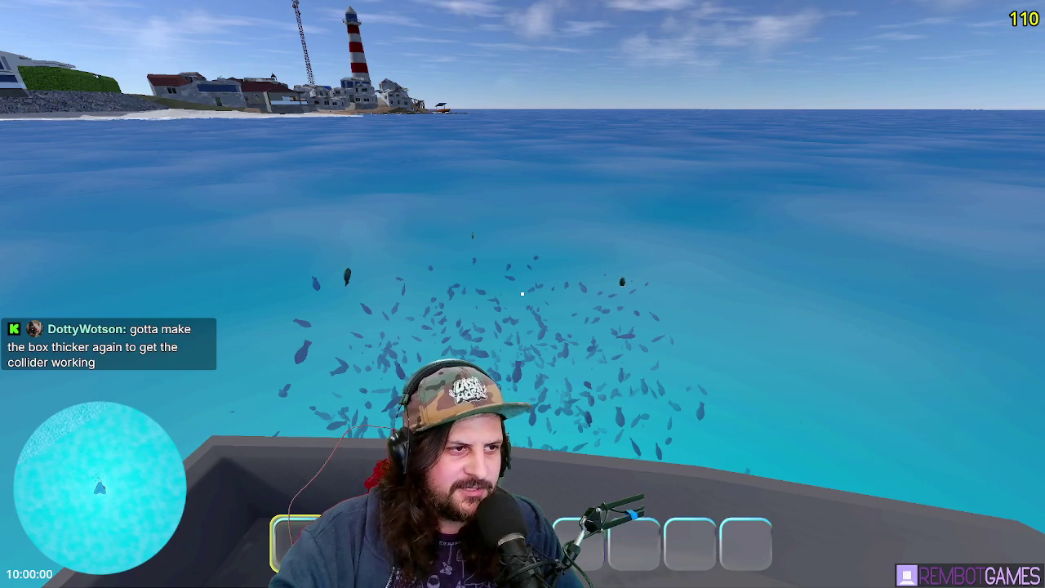
pyautogui.press('F8')
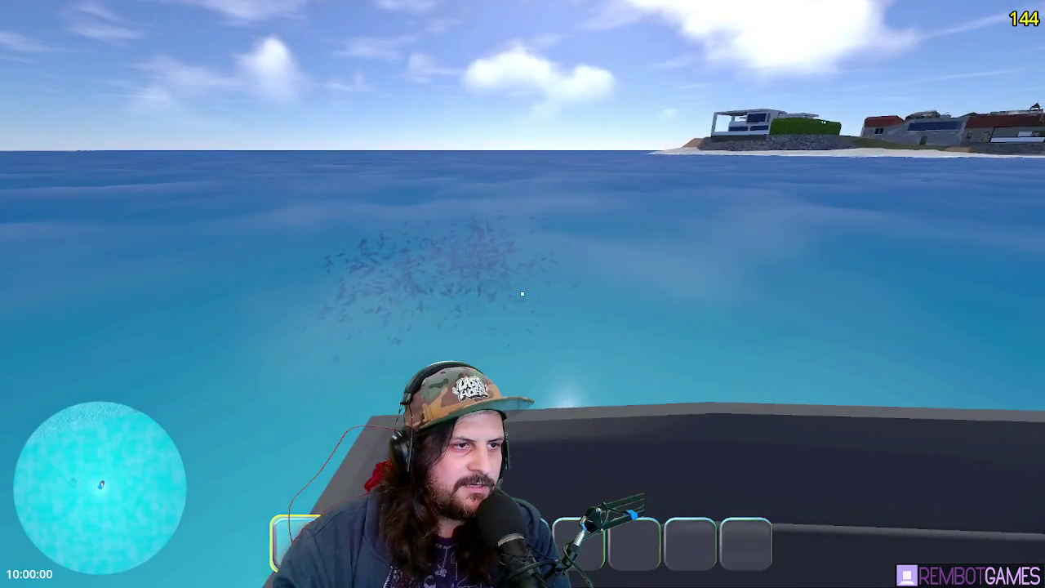
# Step off the boat into open water facing the fish school
pyautogui.press('e')
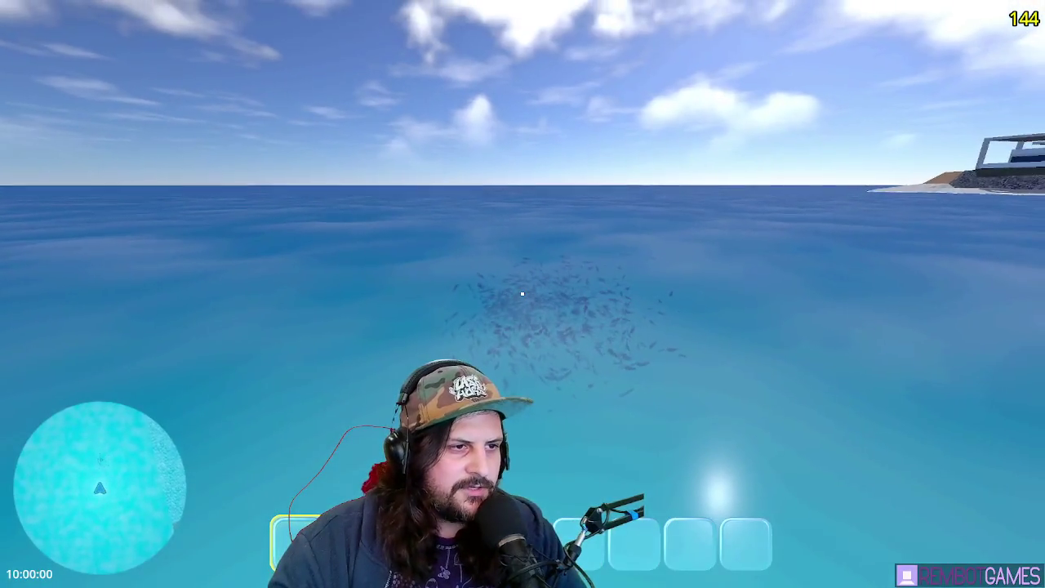
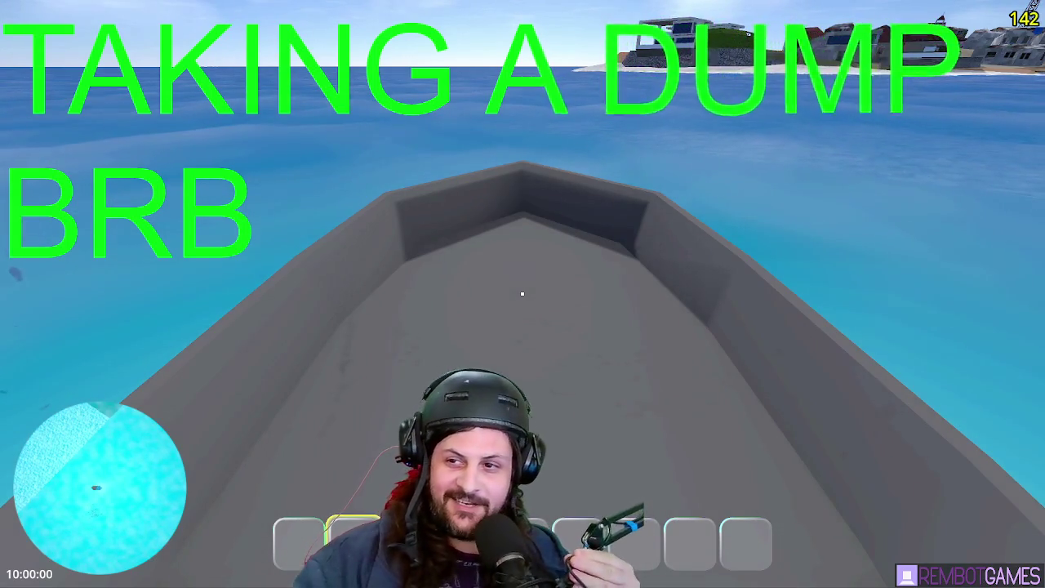
# Swim forward through the underwater fish school and head toward the sunlit surface
pyautogui.moveTo(522, 294)
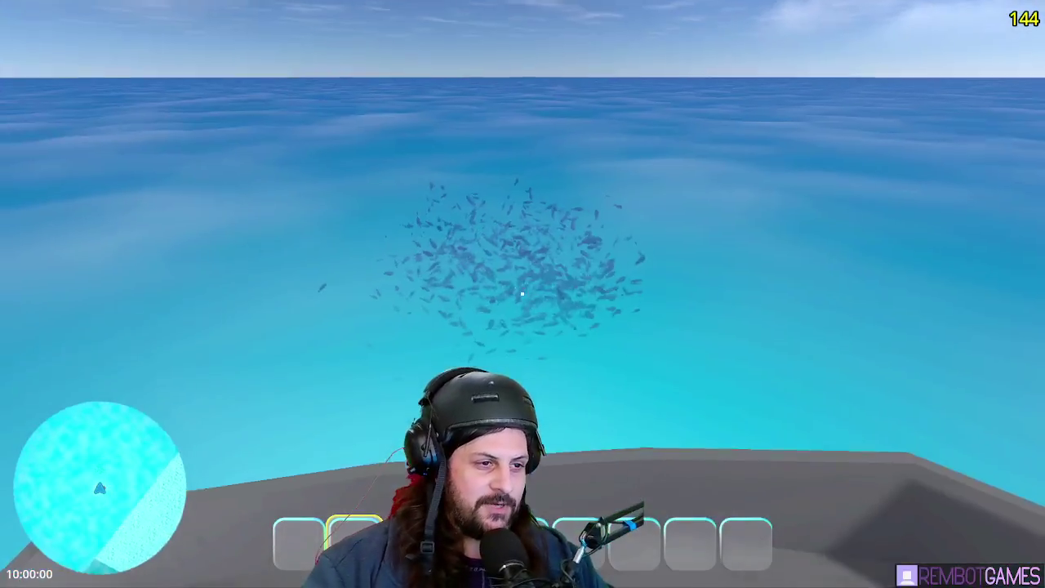
pyautogui.press('w')
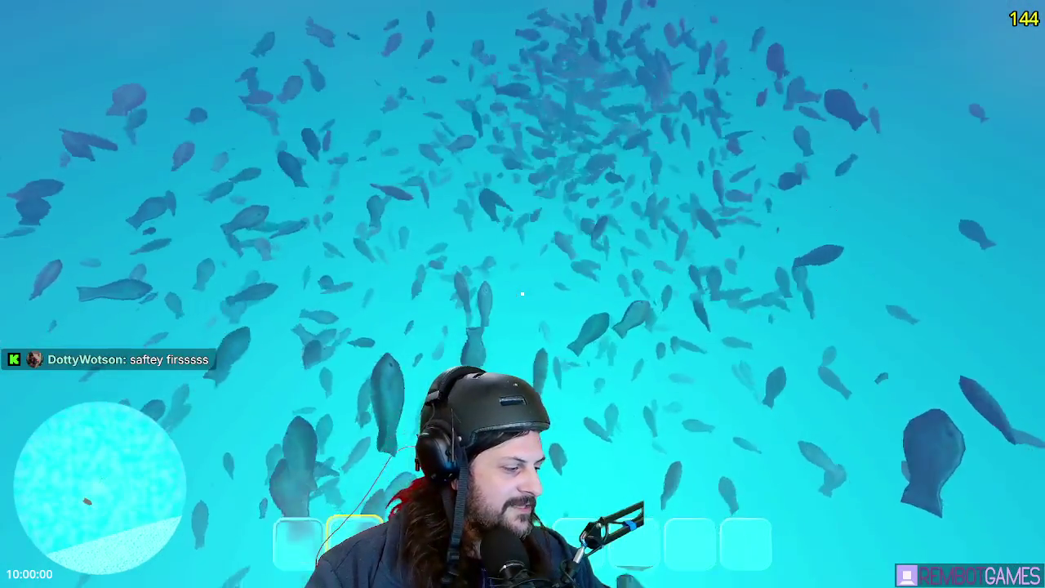
pyautogui.press('w')
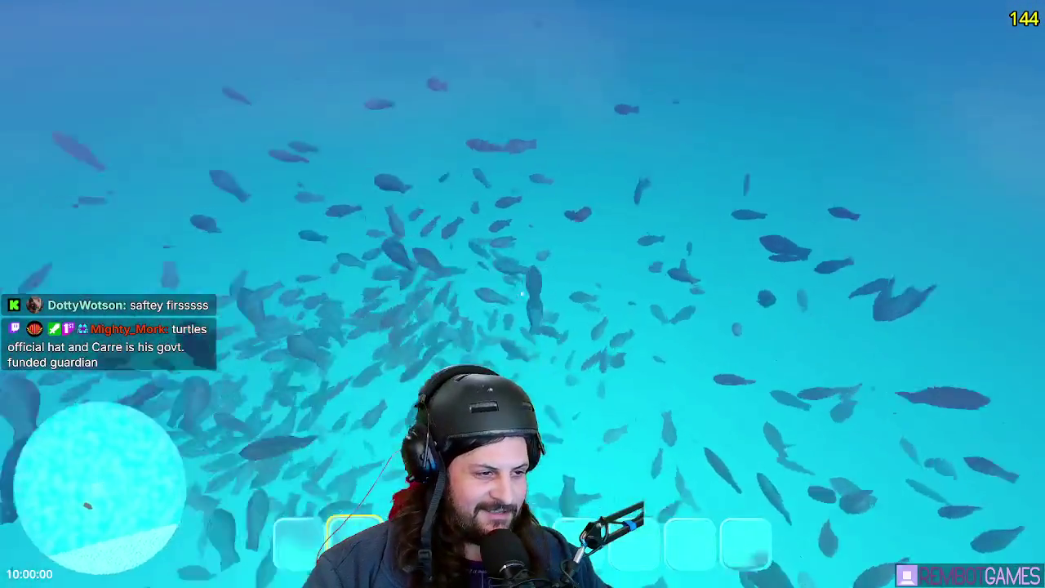
pyautogui.press('w')
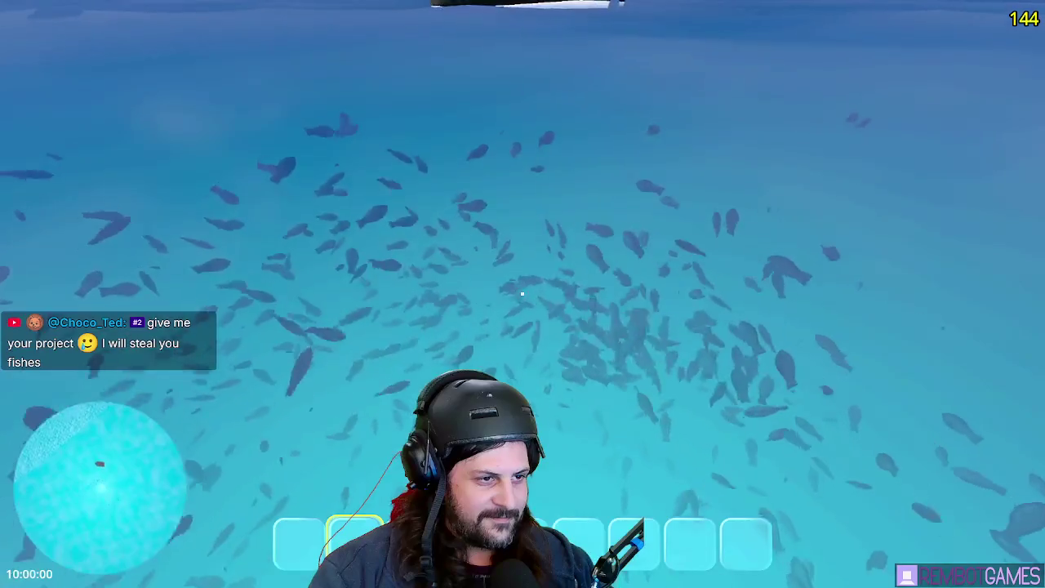
# Swim back to the boat's hull, climb aboard, and stop the game with F8
pyautogui.press('w')
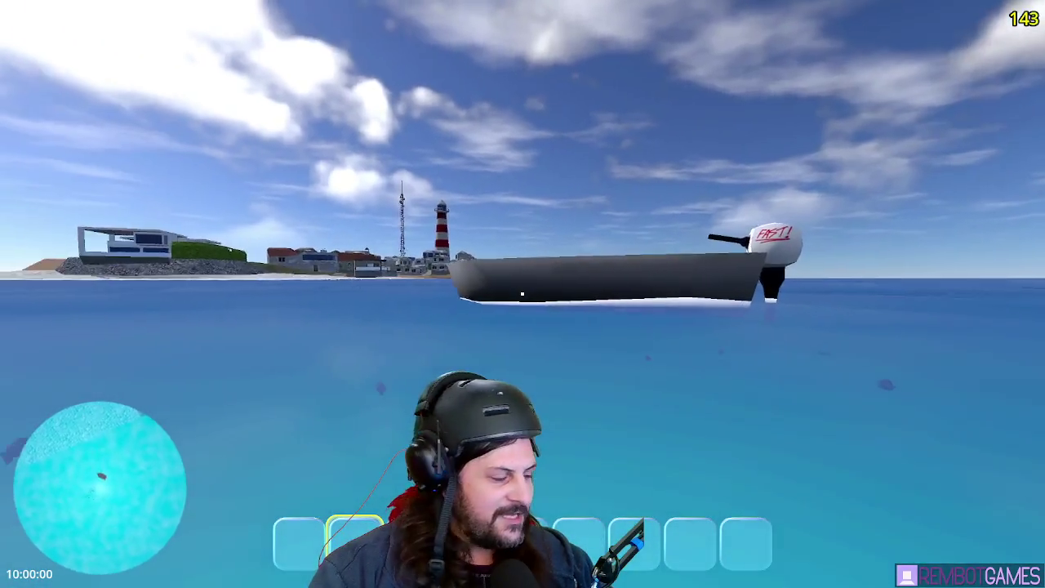
pyautogui.press('e')
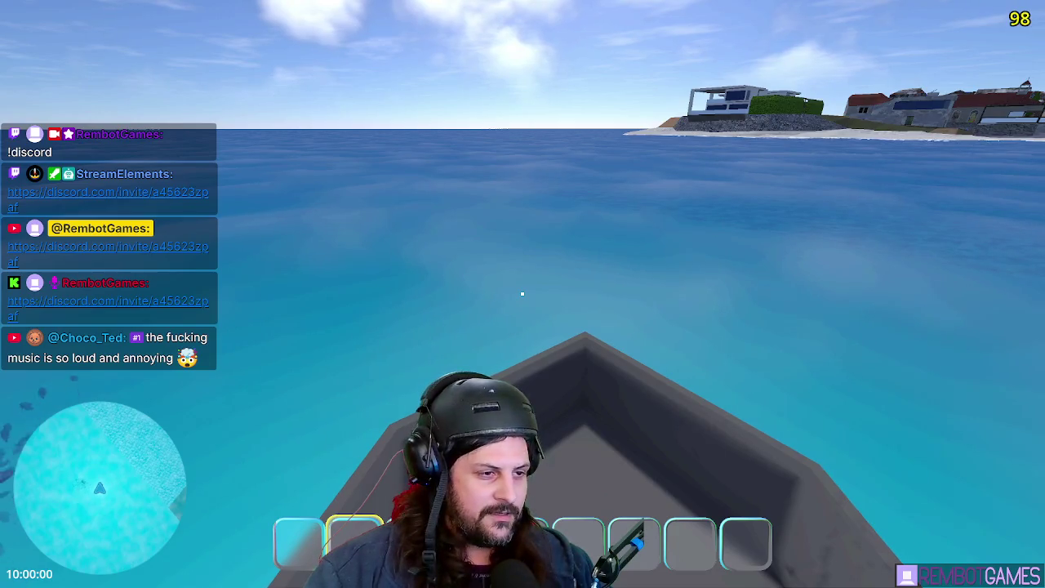
pyautogui.press('F8')
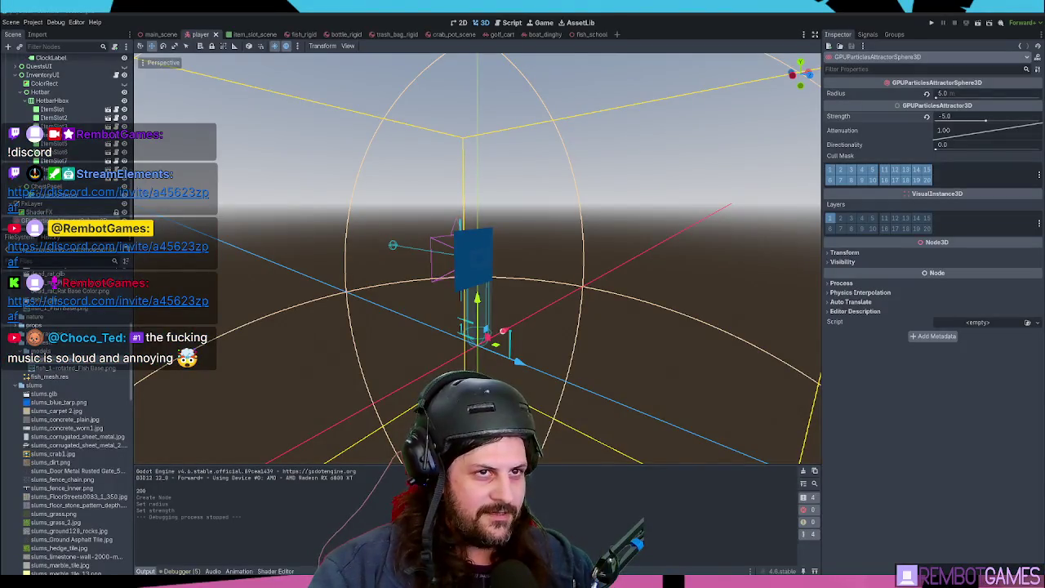
# Relaunch the game with F5 to see the fish school by the boat
pyautogui.press('F5')
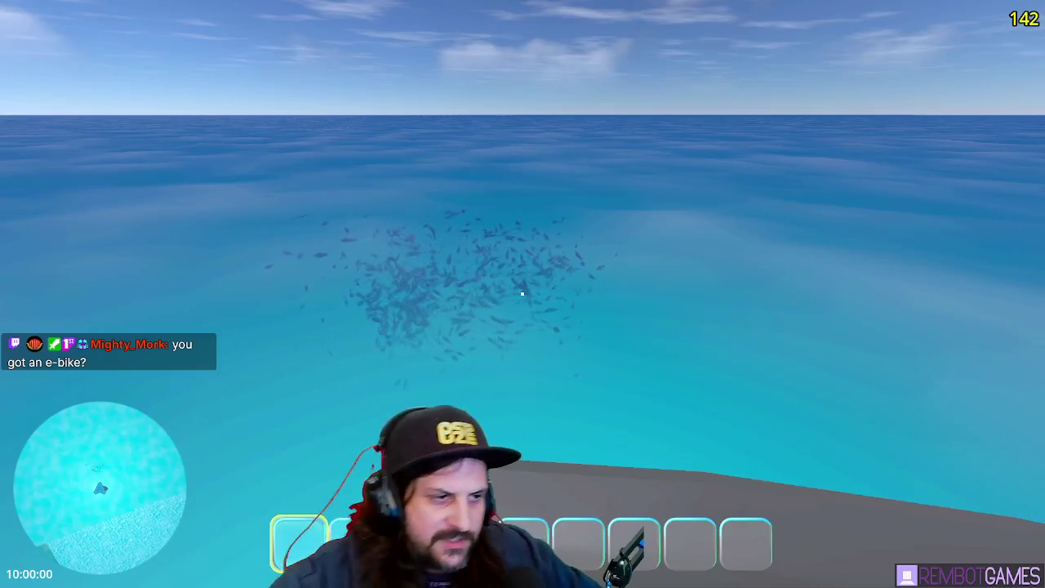
# Watch the fish school near the boat, then stop the game and save the player scene
pyautogui.moveTo(293, 200)
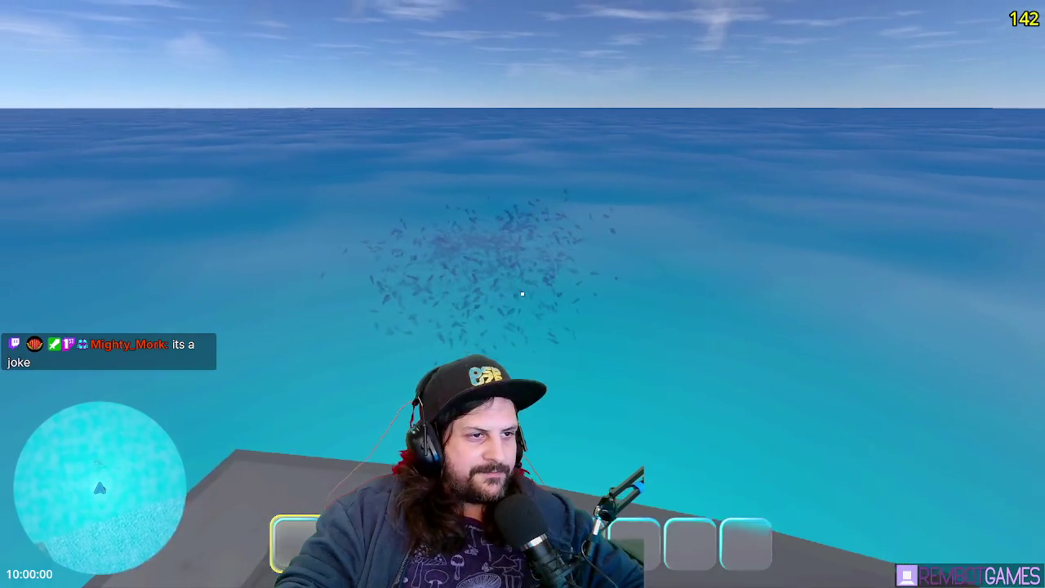
pyautogui.press('F8')
pyautogui.hotkey('ctrl', 's')
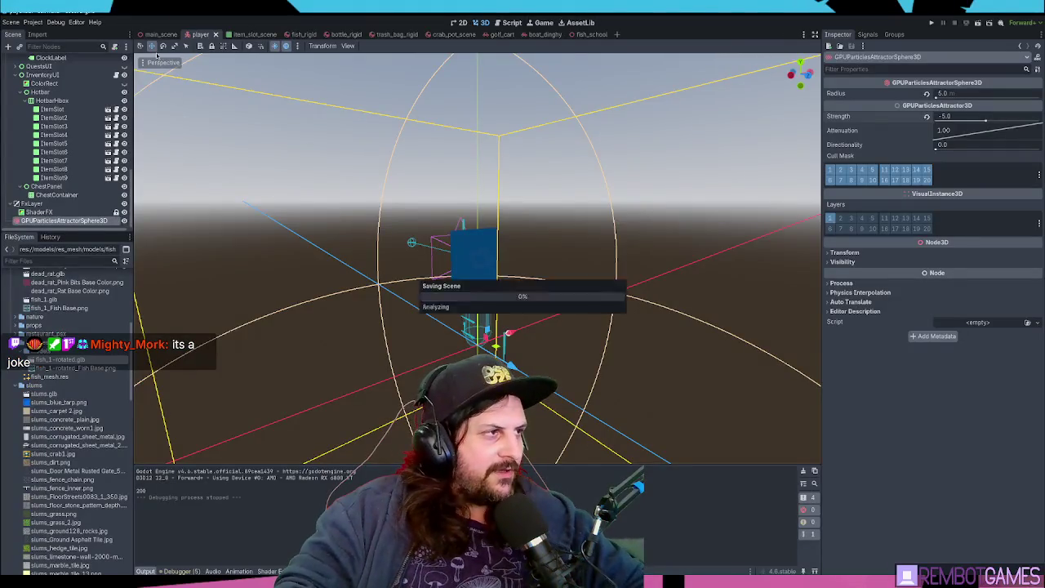
# In fish_school, trial-rotate the AttractorRig about 120 degrees, undo it, and select the sphere attractor
pyautogui.click(581, 35)
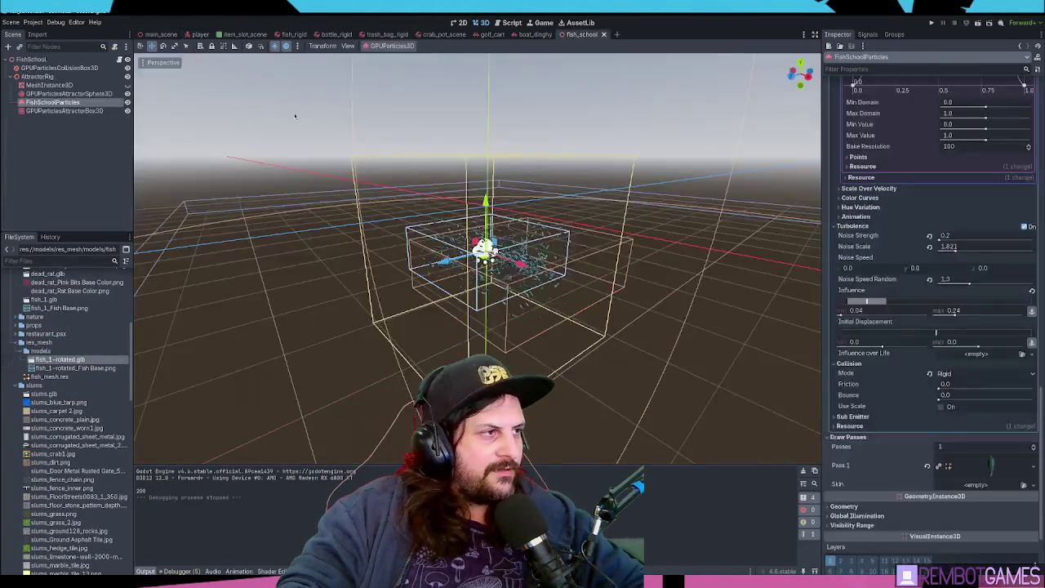
pyautogui.click(37, 76)
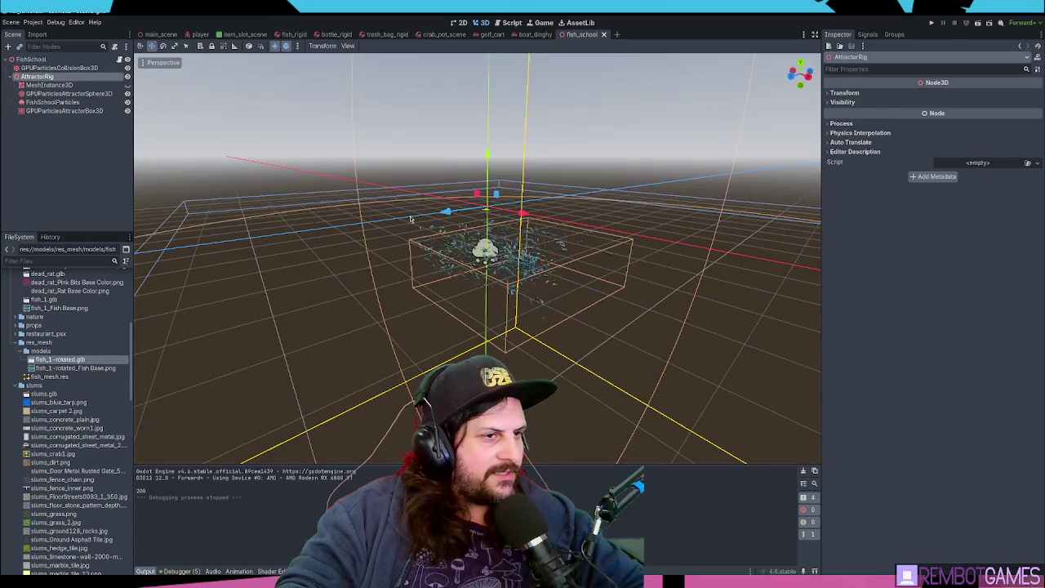
pyautogui.press('e')
pyautogui.moveTo(510, 178)
pyautogui.mouseDown()
pyautogui.moveTo(486, 192)
pyautogui.moveTo(507, 225)
pyautogui.moveTo(500, 196)
pyautogui.mouseUp()
pyautogui.hotkey('ctrl', 'z')
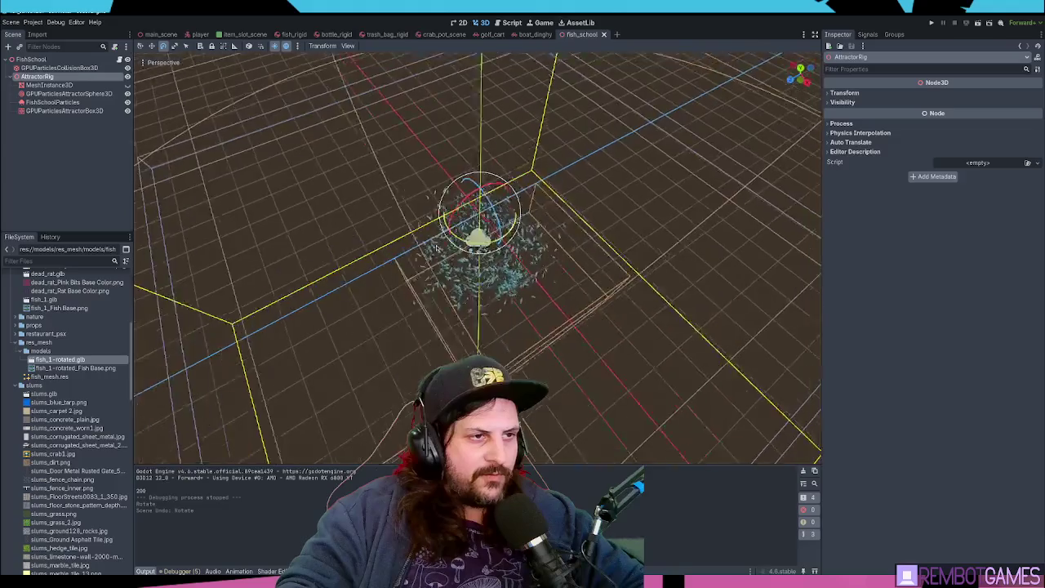
pyautogui.scroll(3, 437, 247)
pyautogui.click(71, 94)
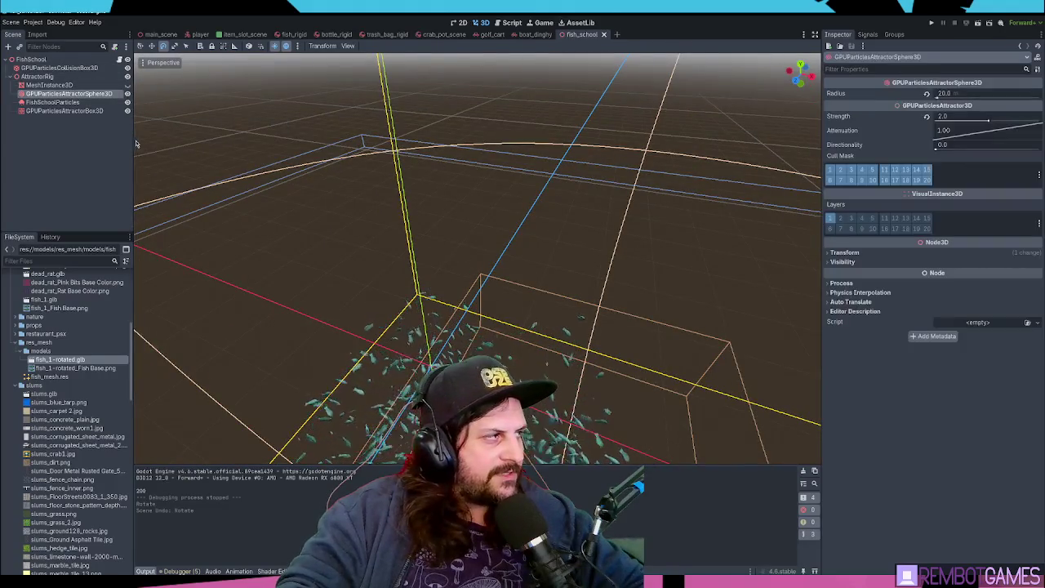
# Orbit down over the fish and compare the sphere and box attractor settings
pyautogui.moveTo(489, 269)
pyautogui.mouseDown()
pyautogui.moveTo(499, 297)
pyautogui.moveTo(457, 294)
pyautogui.mouseUp()
pyautogui.click(66, 147)
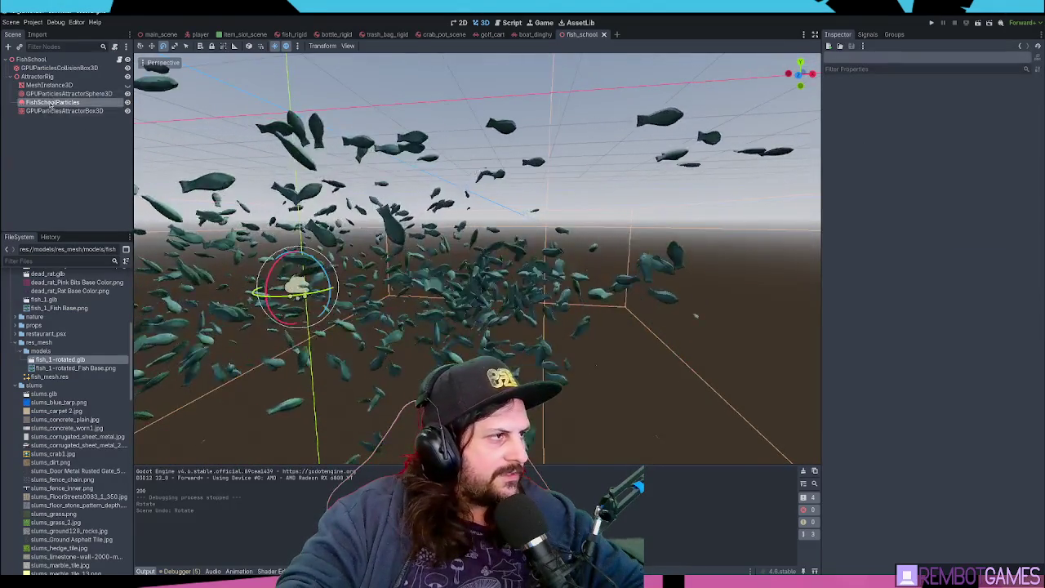
pyautogui.click(61, 110)
pyautogui.moveTo(478, 257); pyautogui.dragTo(502, 195)
pyautogui.scroll(-3, 490, 257)
pyautogui.moveTo(138, 365)
pyautogui.mouseDown()
pyautogui.moveTo(155, 315)
pyautogui.moveTo(74, 160)
pyautogui.mouseUp()
pyautogui.click(72, 95)
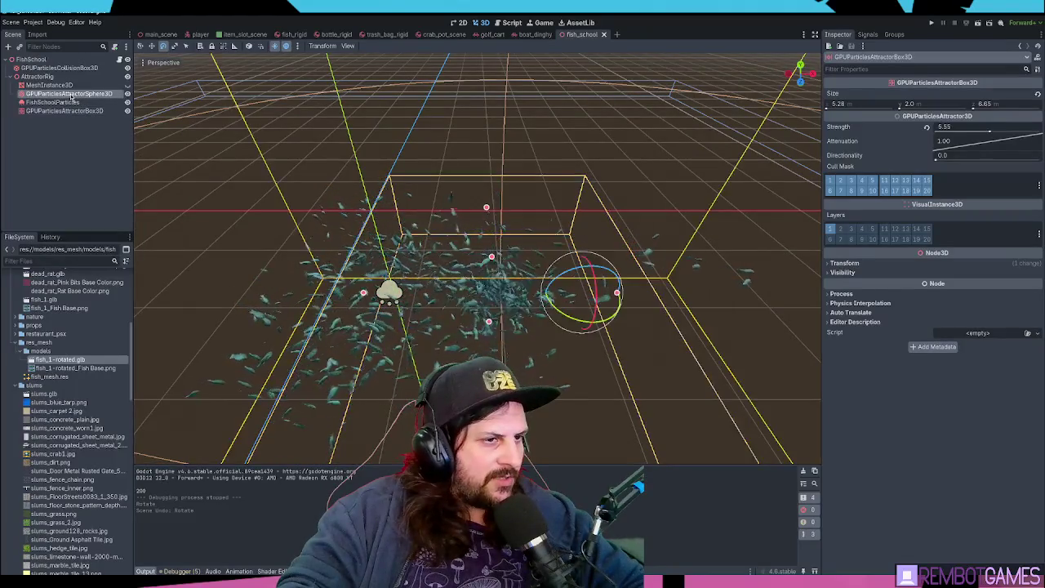
pyautogui.click(85, 113)
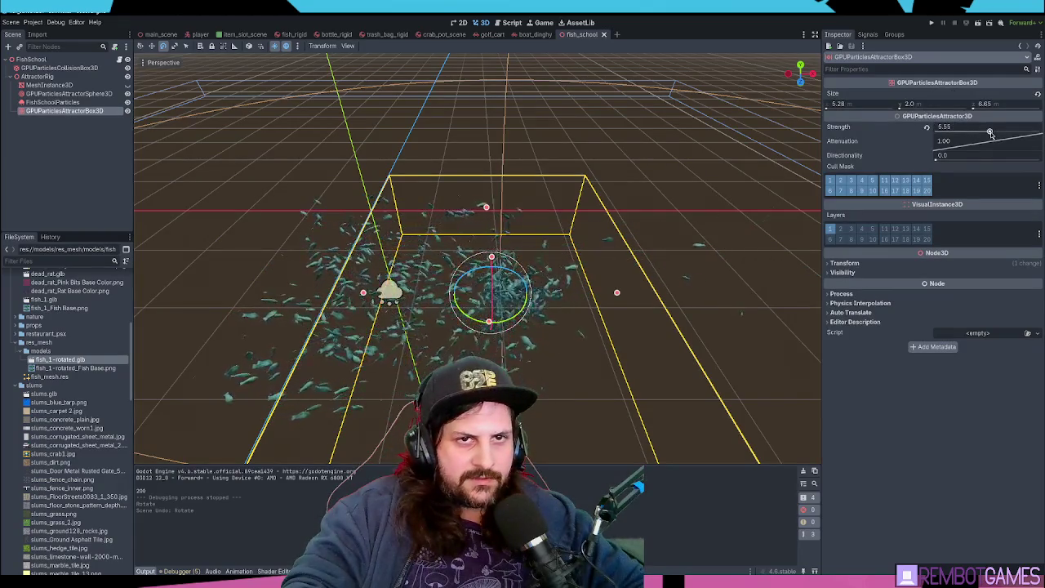
# Lower the box attractor's strength to 1.05 and save the fish_school scene
pyautogui.moveTo(986, 132); pyautogui.dragTo(988, 132)
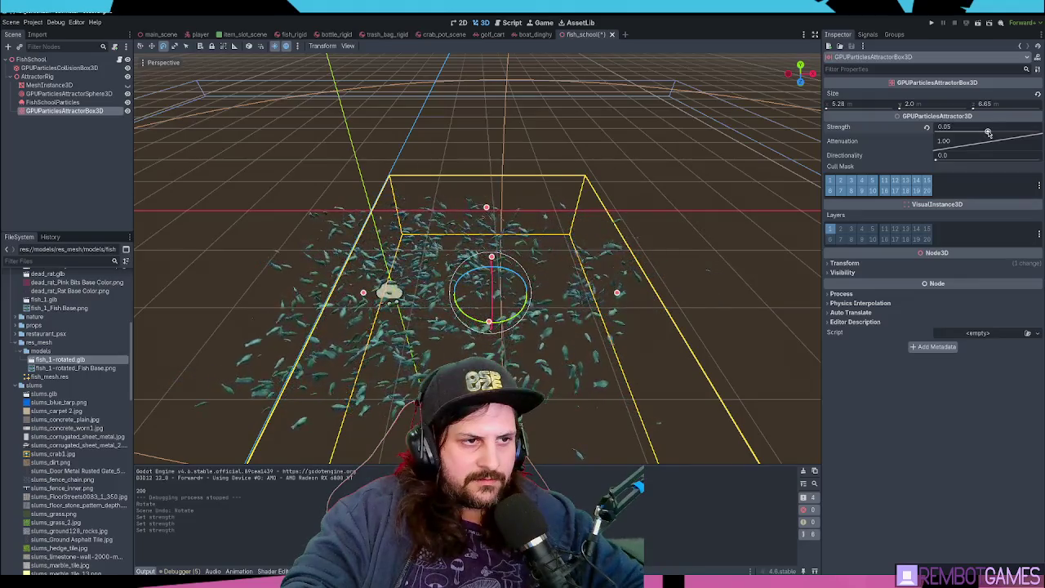
pyautogui.scroll(6, 628, 284)
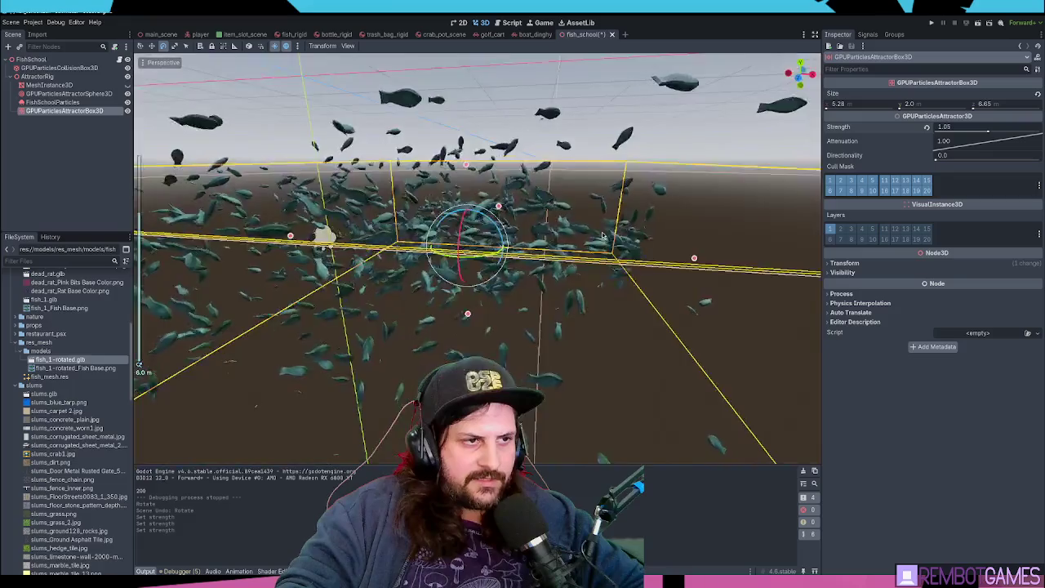
pyautogui.moveTo(602, 236)
pyautogui.mouseDown()
pyautogui.moveTo(529, 302)
pyautogui.moveTo(568, 268)
pyautogui.moveTo(559, 252)
pyautogui.moveTo(575, 278)
pyautogui.mouseUp()
pyautogui.hotkey('ctrl', 's')
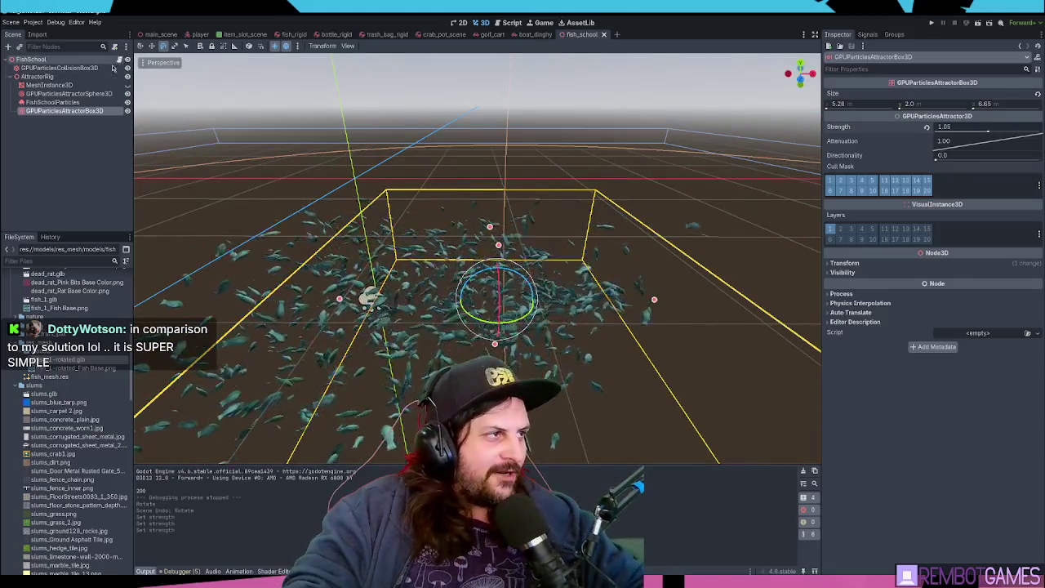
pyautogui.click(188, 64)
pyautogui.click(54, 70)
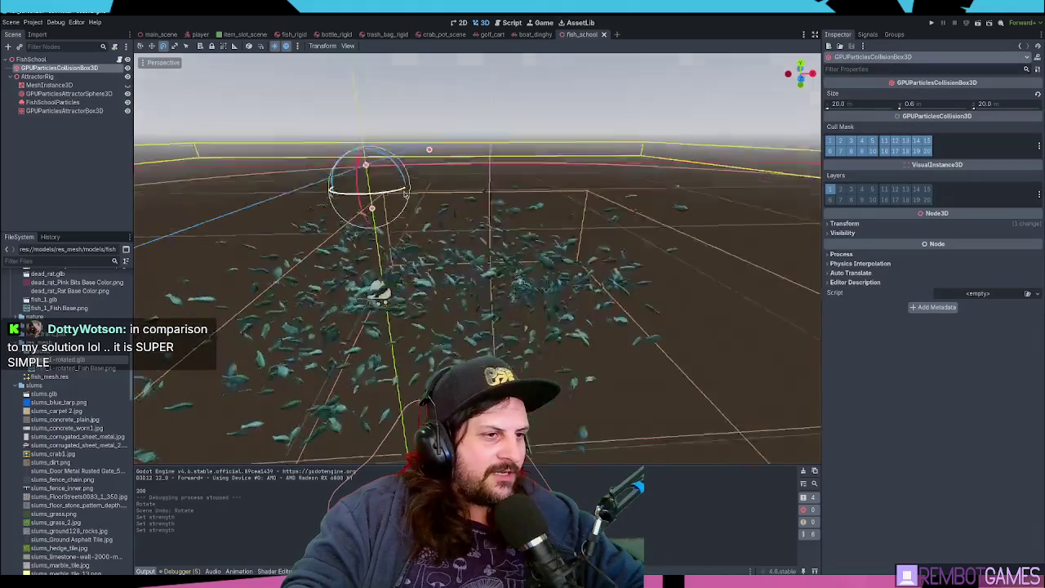
pyautogui.click(477, 122)
pyautogui.moveTo(507, 120); pyautogui.dragTo(152, 159)
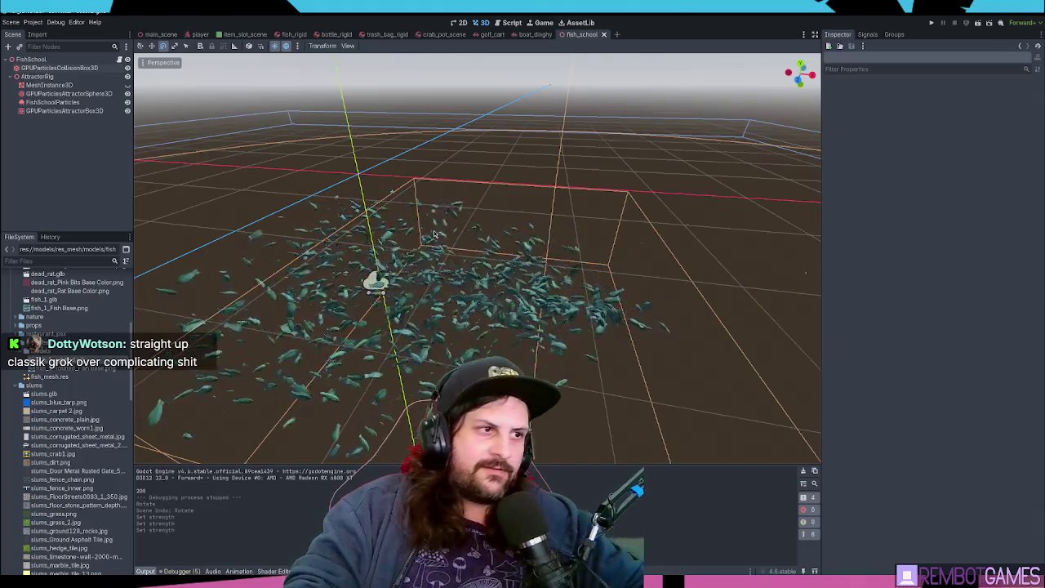
pyautogui.scroll(-3, 434, 234)
pyautogui.scroll(3, 479, 256)
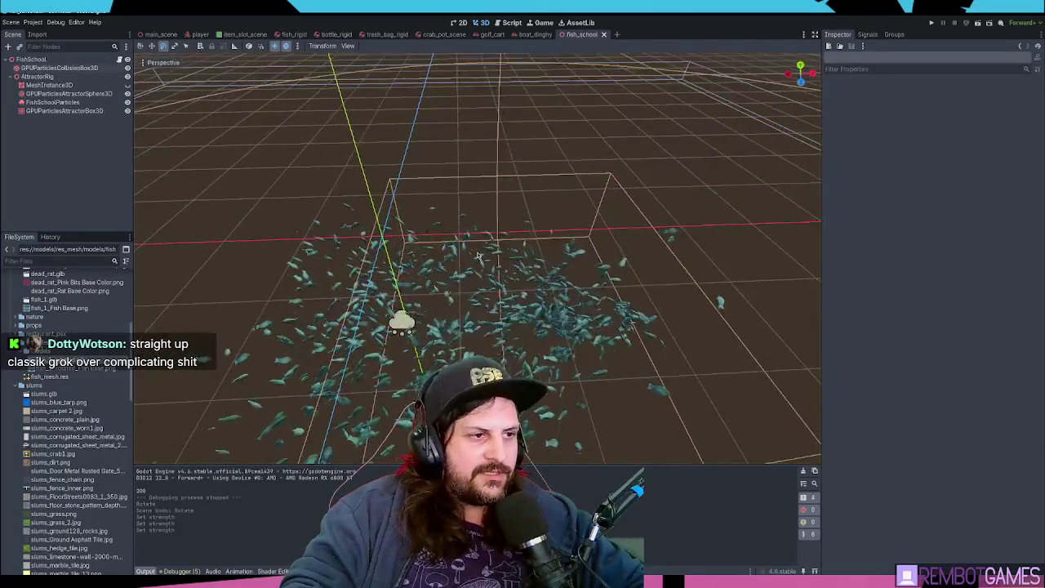
pyautogui.scroll(-3, 479, 257)
pyautogui.scroll(3, 470, 252)
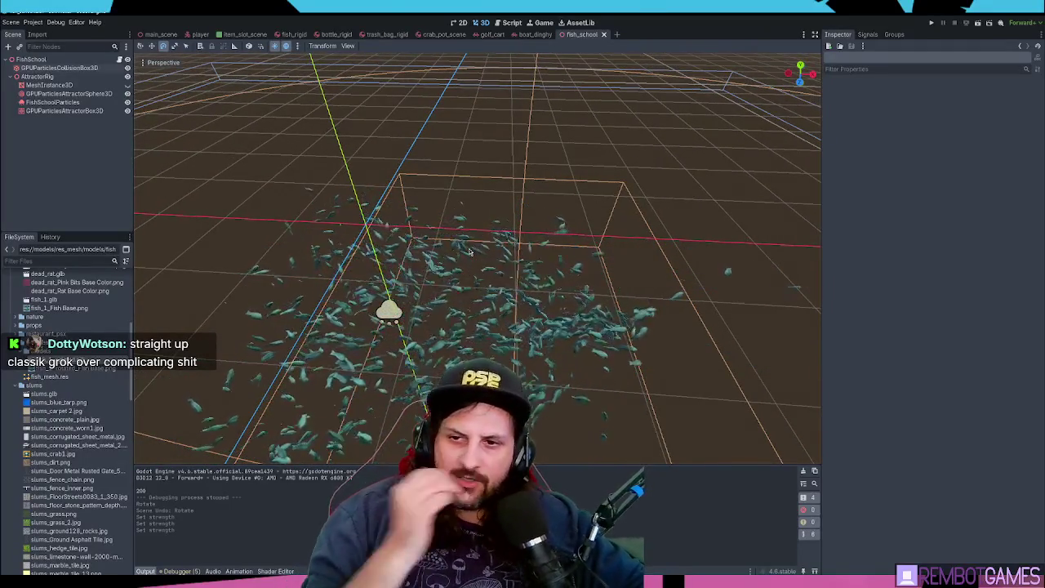
# Open fish_school.gd and review the attractor rig rotation code in _physics_process
pyautogui.scroll(-2, 268, 82)
pyautogui.click(119, 59)
pyautogui.moveTo(333, 218); pyautogui.dragTo(222, 99)
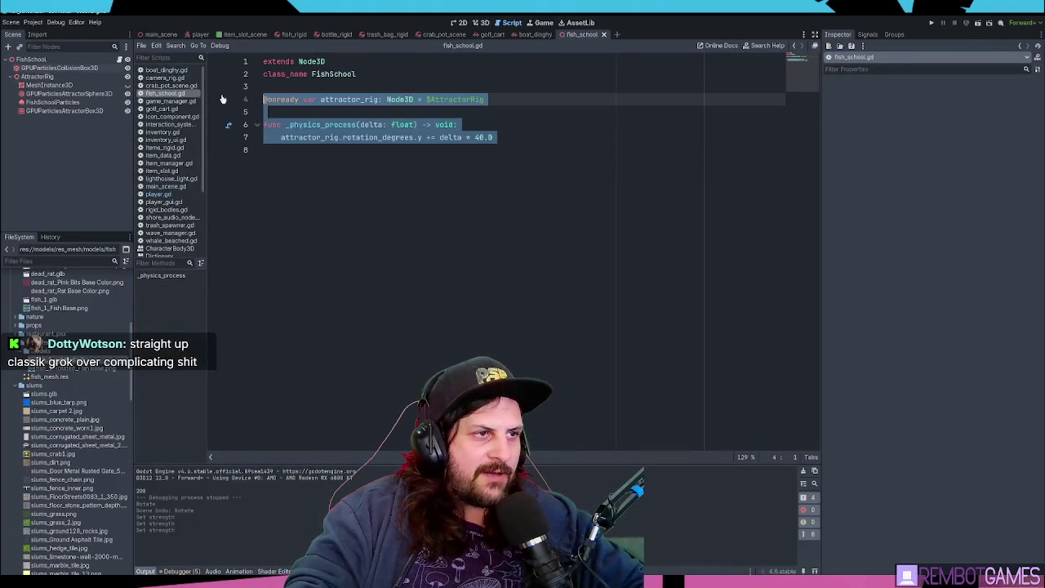
pyautogui.click(461, 124)
pyautogui.click(41, 84)
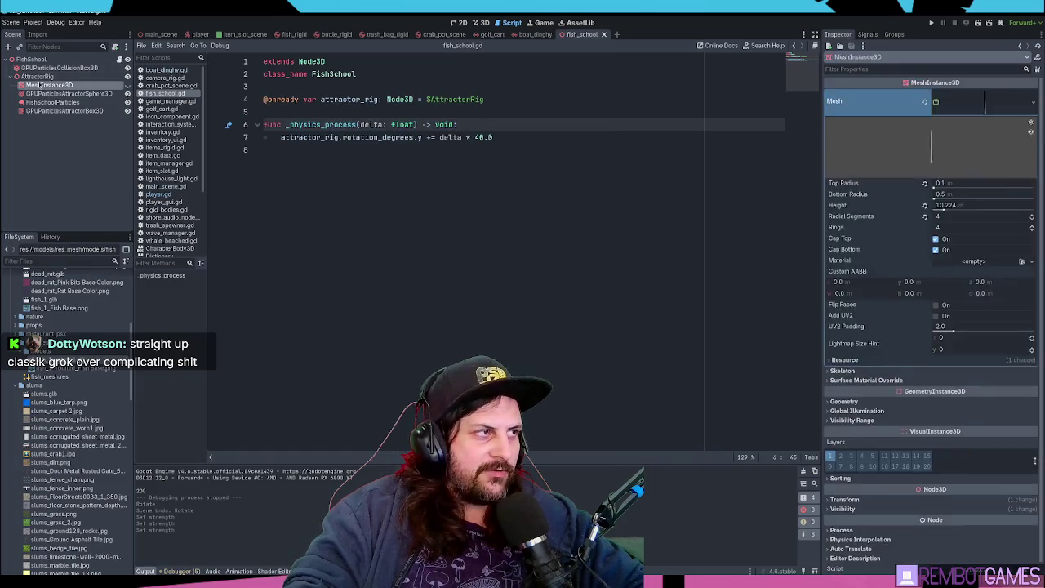
pyautogui.click(38, 76)
# Start a new line after the line-7 attractor_rig.rotation_degrees update
pyautogui.click(460, 183)
pyautogui.doubleClick(375, 138)
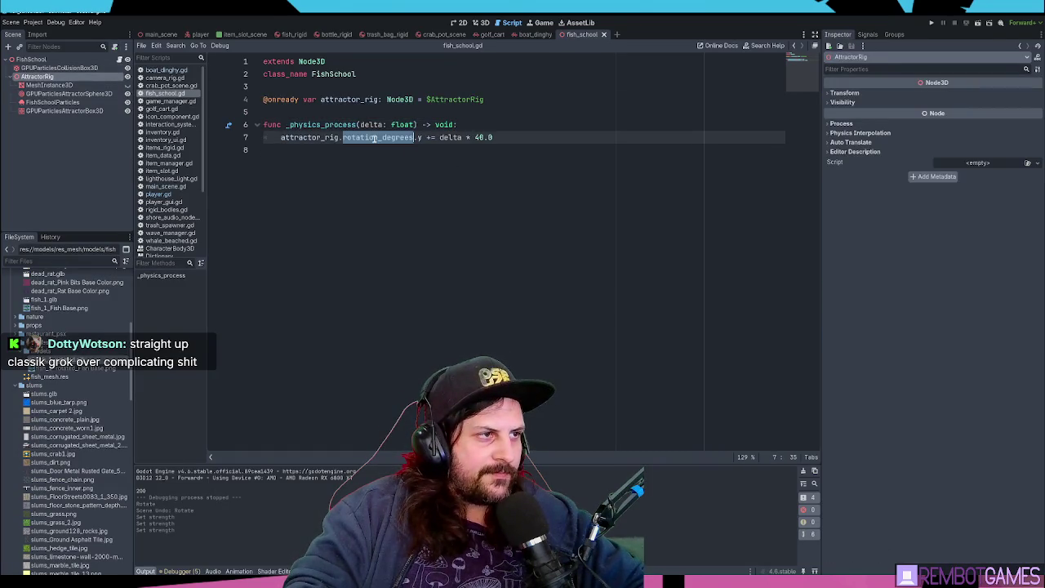
pyautogui.press('End')
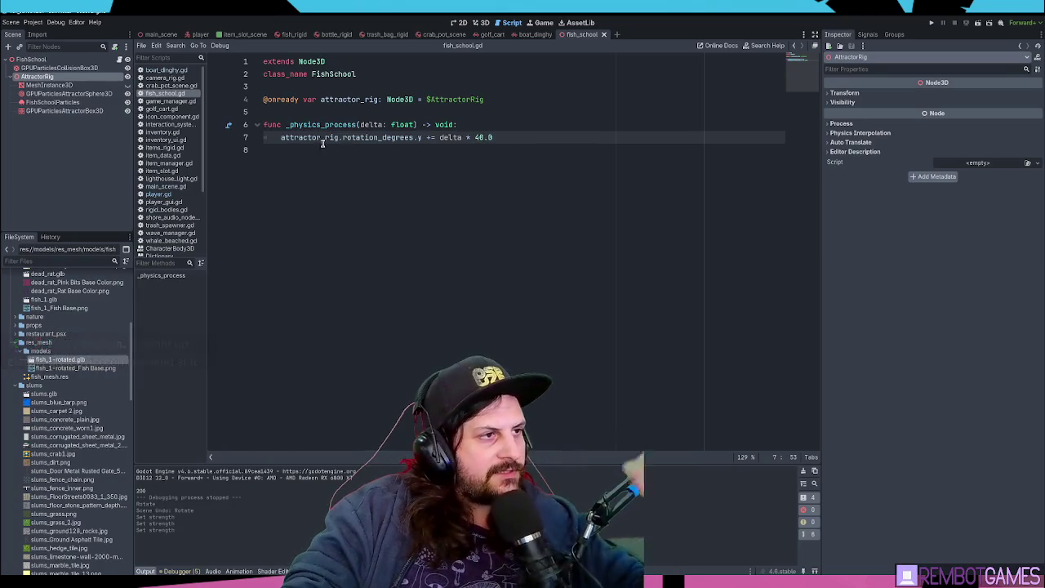
pyautogui.moveTo(311, 139); pyautogui.dragTo(379, 137)
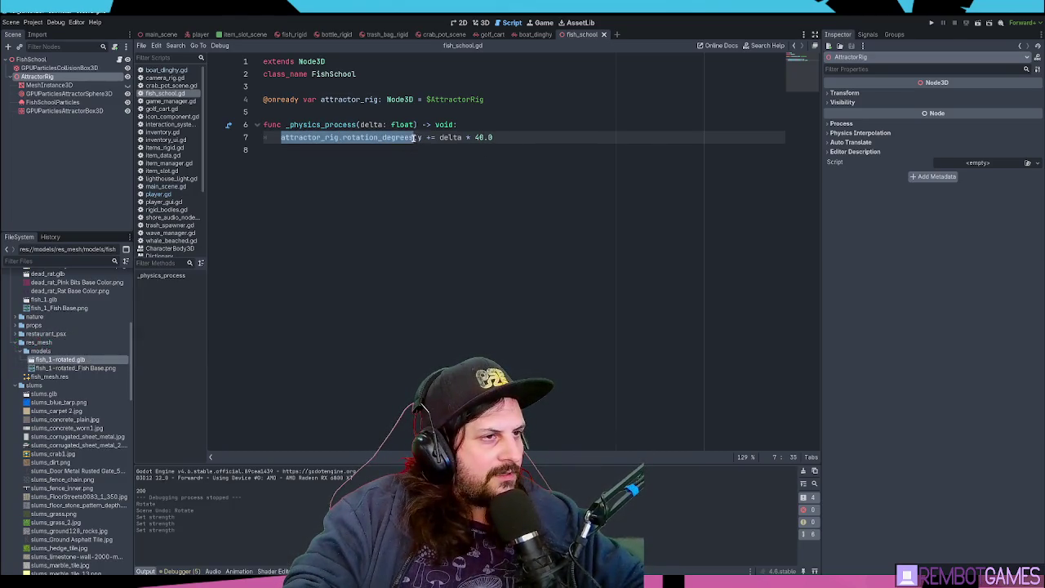
pyautogui.press('Return')
pyautogui.write('if attractor_rig.rotation_degrees.y > 360.0')
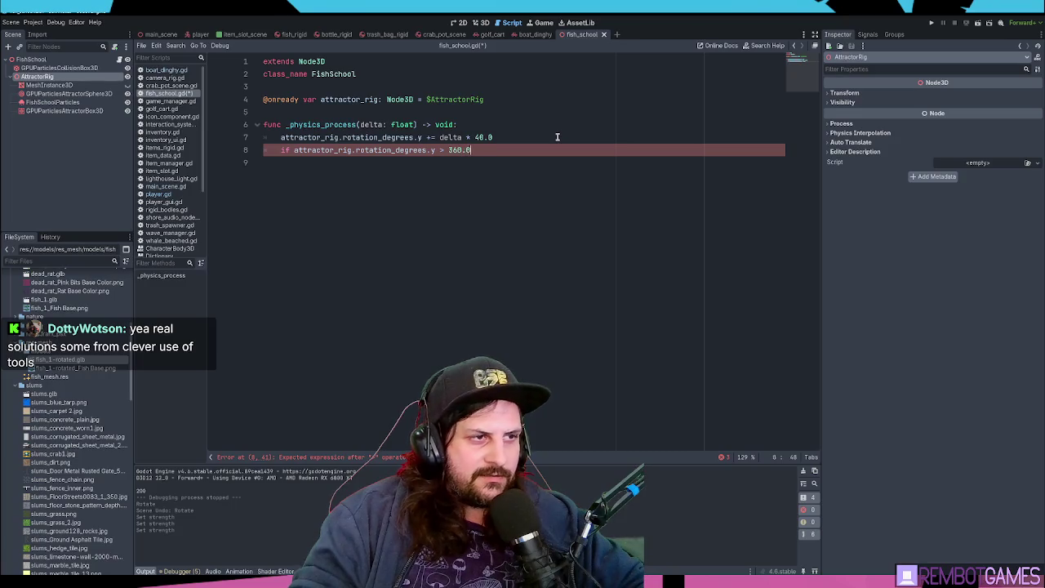
# Close the 360.0 check with a colon, paste the rig's y-rotation expression into its body, and save
pyautogui.write(':')
pyautogui.press('Return')
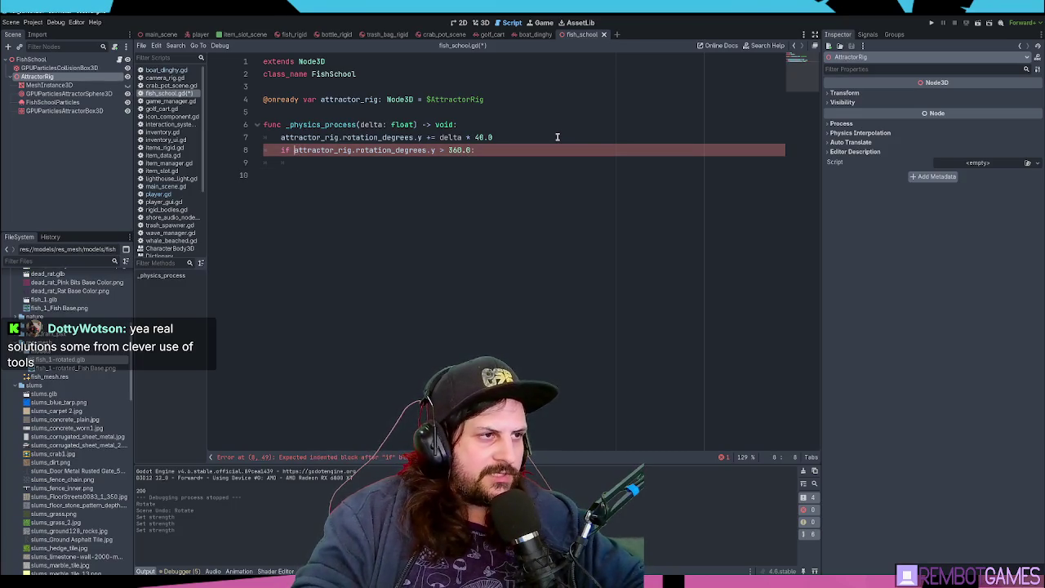
pyautogui.press('Up')
pyautogui.hotkey('ctrl', 'shift', 'Right')
pyautogui.hotkey('ctrl', 'shift', 'Right')
pyautogui.hotkey('ctrl', 'shift', 'Right')
pyautogui.hotkey('ctrl', 'c')
pyautogui.press('Down')
pyautogui.hotkey('ctrl', 'v')
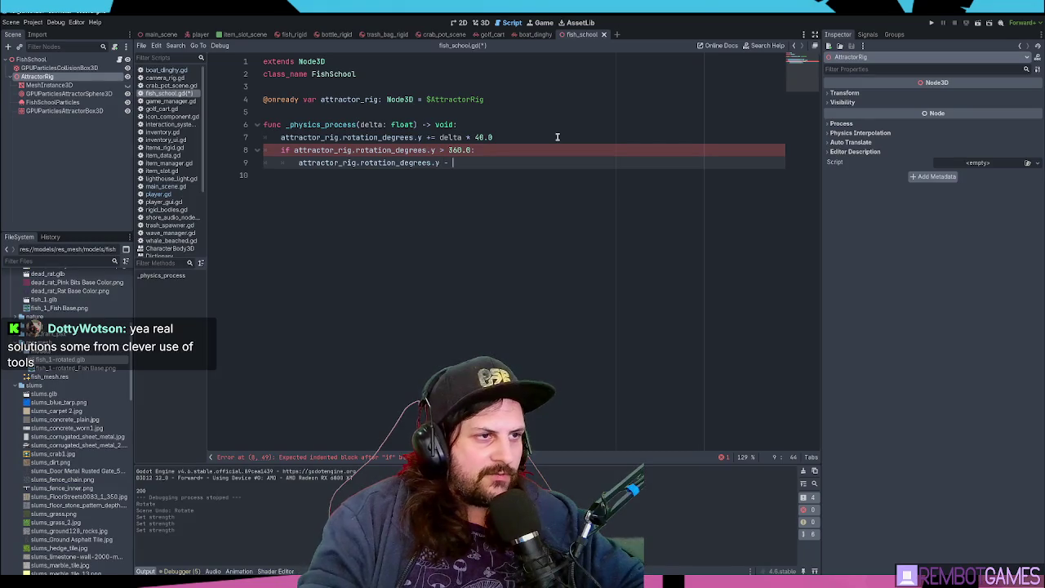
pyautogui.hotkey('ctrl', 's')
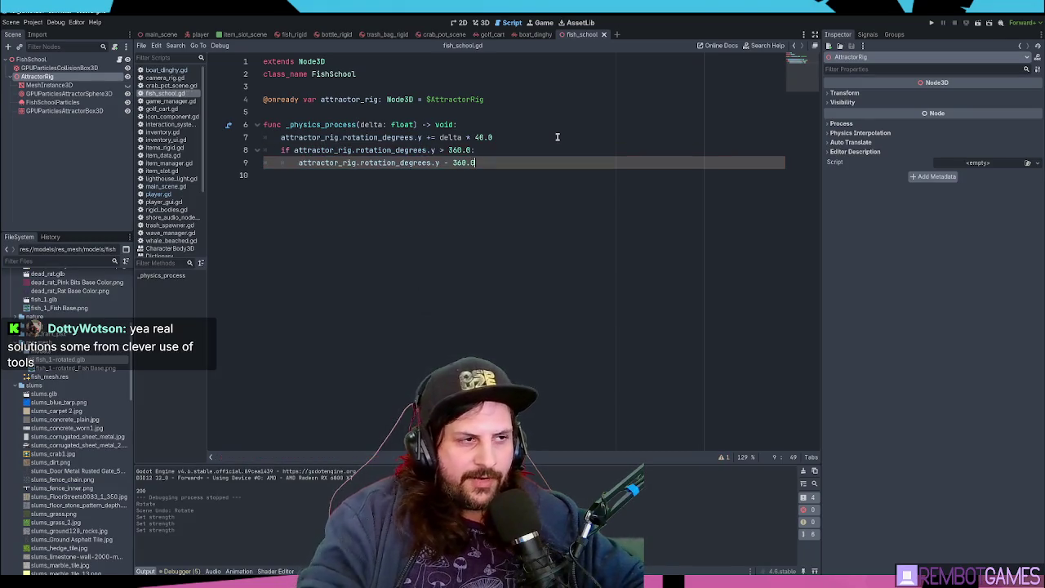
# Review the rotation lines, selecting the rig's y rotation on line 7, then select FishSchool
pyautogui.moveTo(516, 157); pyautogui.dragTo(174, 137)
pyautogui.click(572, 145)
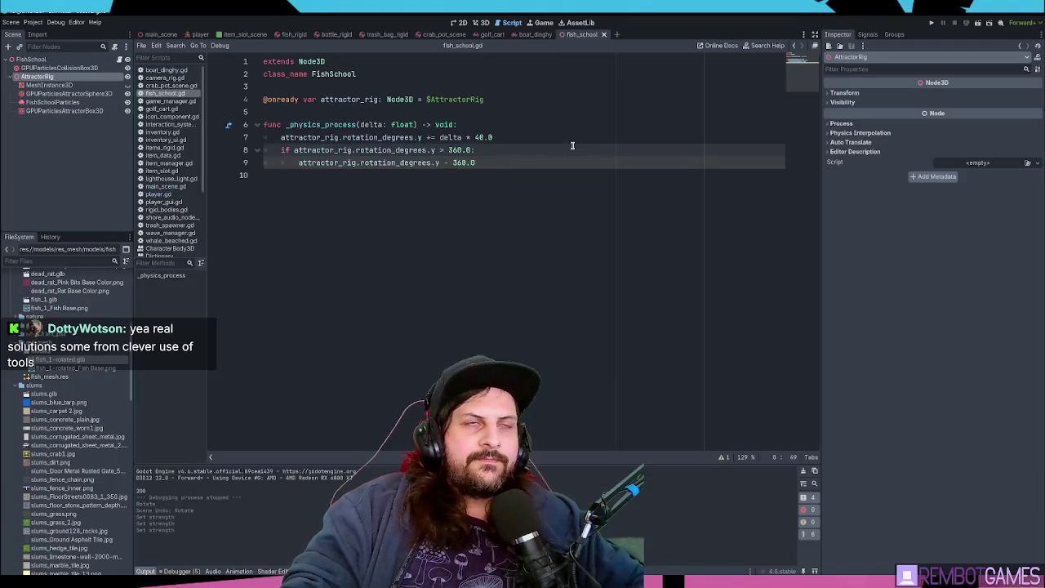
pyautogui.click(497, 206)
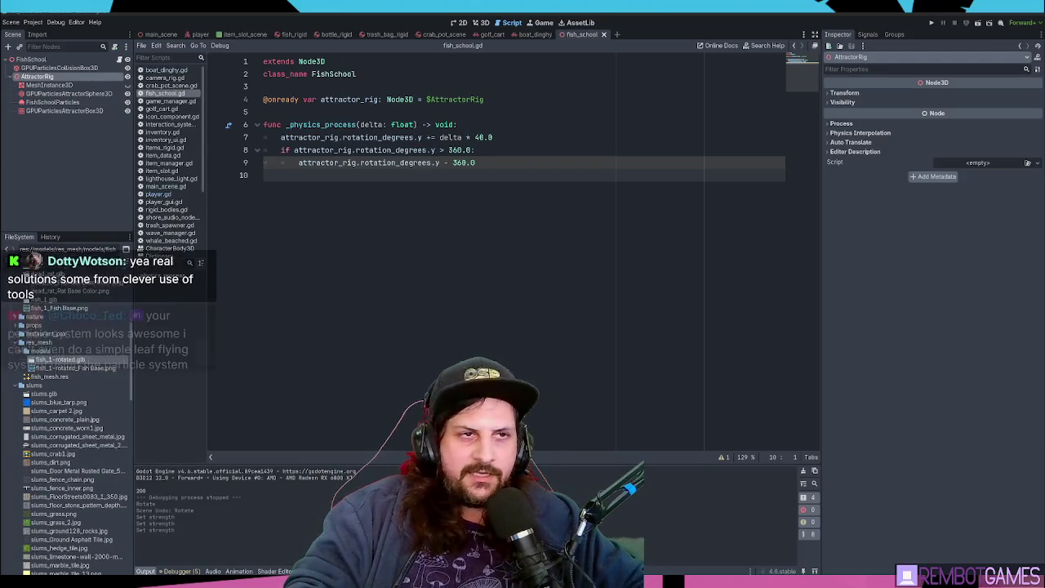
pyautogui.click(465, 150)
pyautogui.click(458, 137)
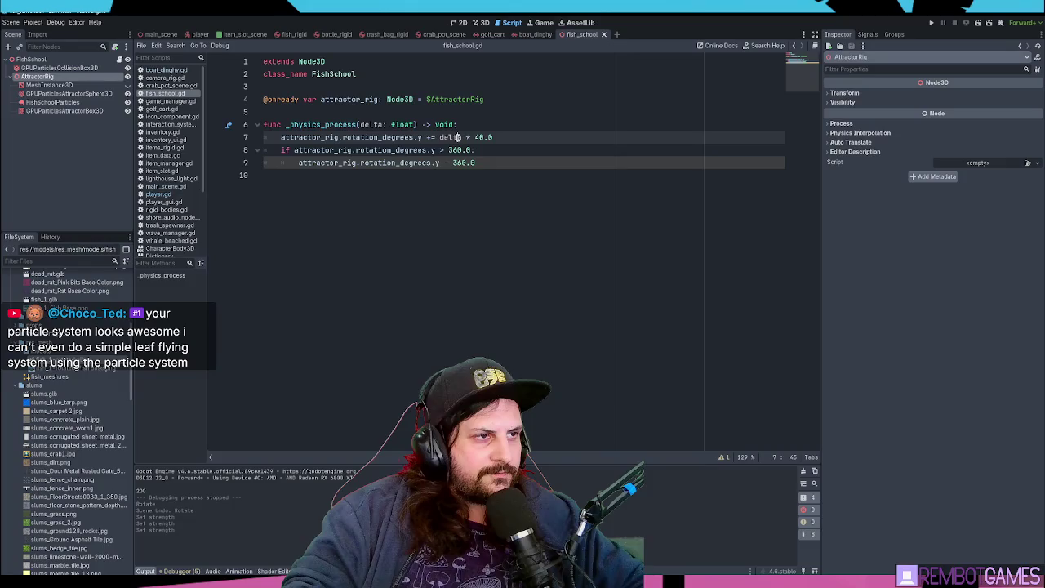
pyautogui.moveTo(282, 137)
pyautogui.mouseDown()
pyautogui.moveTo(373, 137)
pyautogui.moveTo(280, 138)
pyautogui.mouseUp()
pyautogui.click(431, 137)
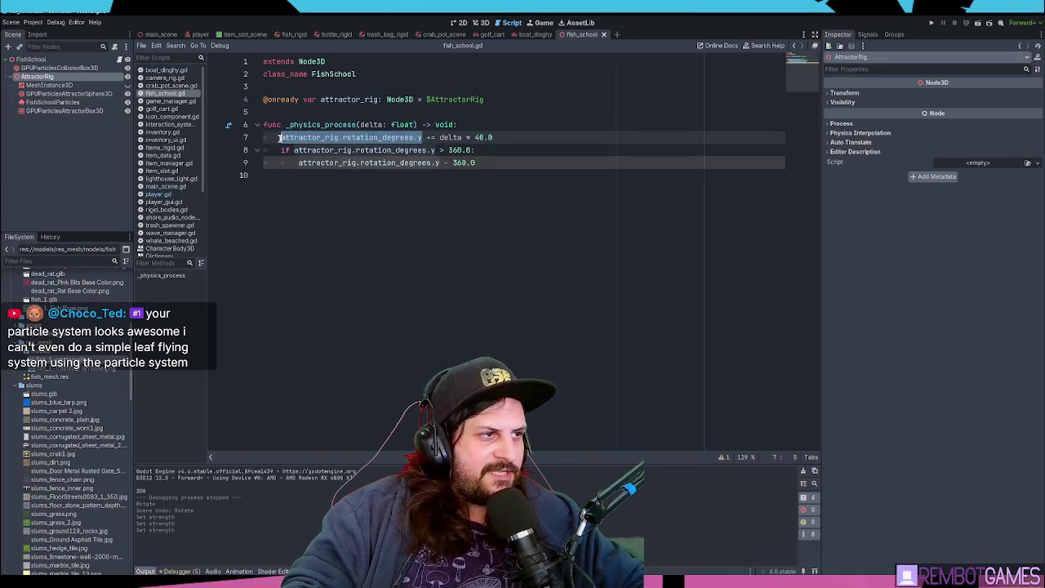
pyautogui.click(319, 137)
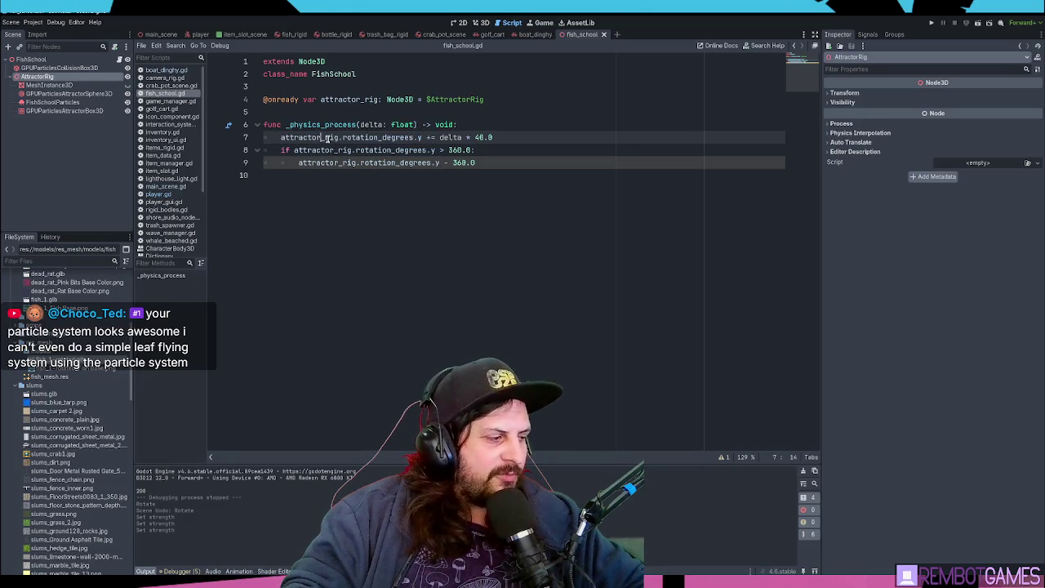
pyautogui.moveTo(280, 138); pyautogui.dragTo(423, 137)
pyautogui.click(424, 137)
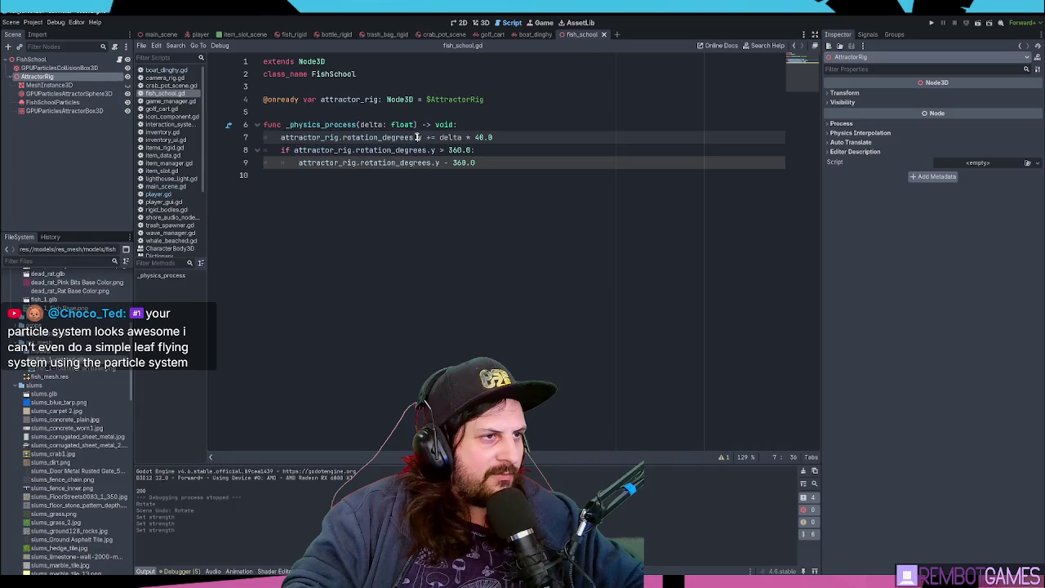
pyautogui.click(61, 59)
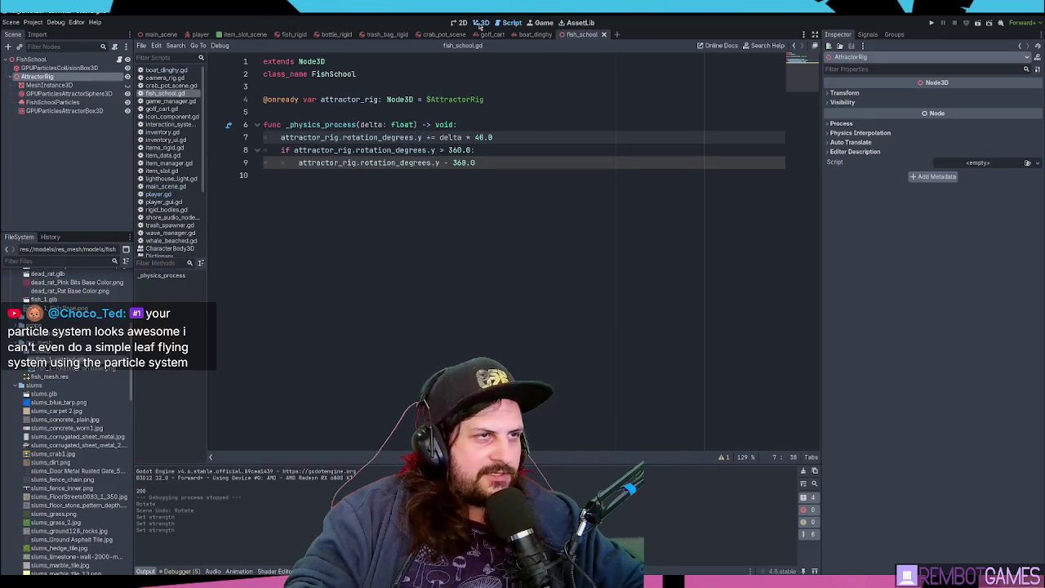
# In the 3D view, inspect the attractor box, collision box and sphere, then select FishSchoolParticles (800 fish, 6.0 s)
pyautogui.click(480, 23)
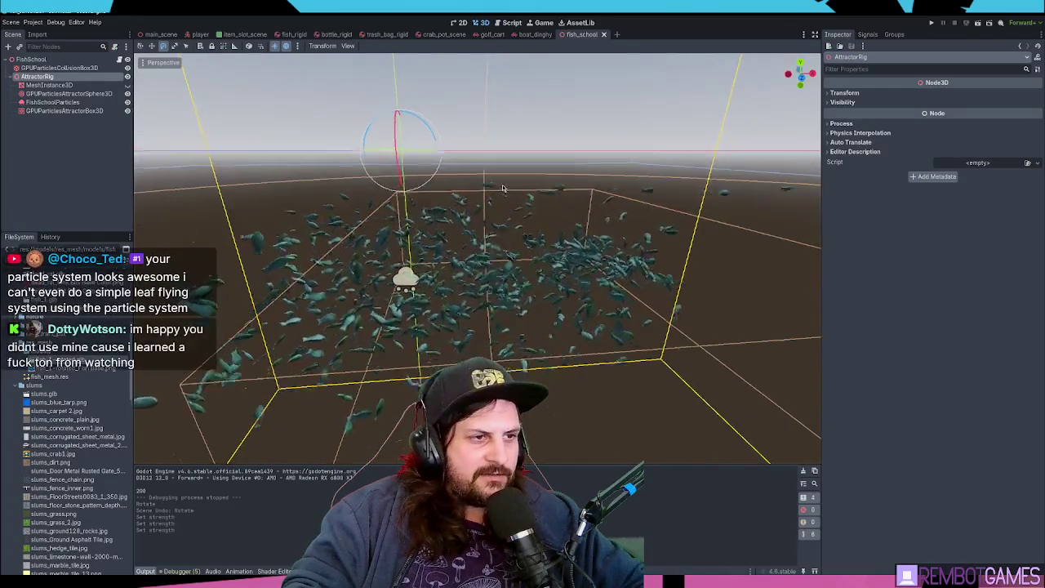
pyautogui.scroll(-3, 500, 189)
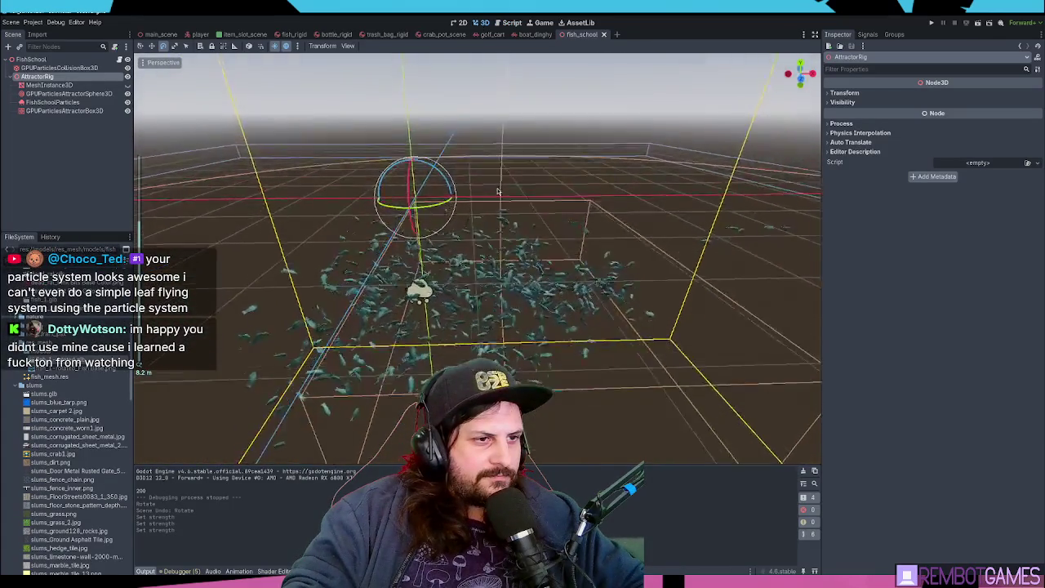
pyautogui.scroll(2, 499, 188)
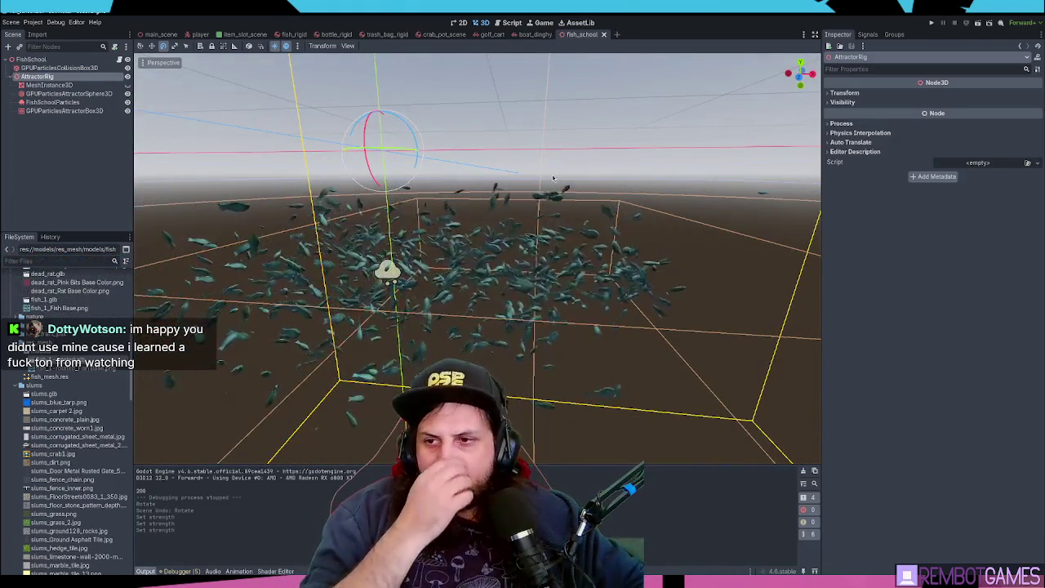
pyautogui.moveTo(600, 142)
pyautogui.mouseDown()
pyautogui.moveTo(577, 204)
pyautogui.moveTo(563, 175)
pyautogui.moveTo(543, 178)
pyautogui.mouseUp()
pyautogui.doubleClick(75, 109)
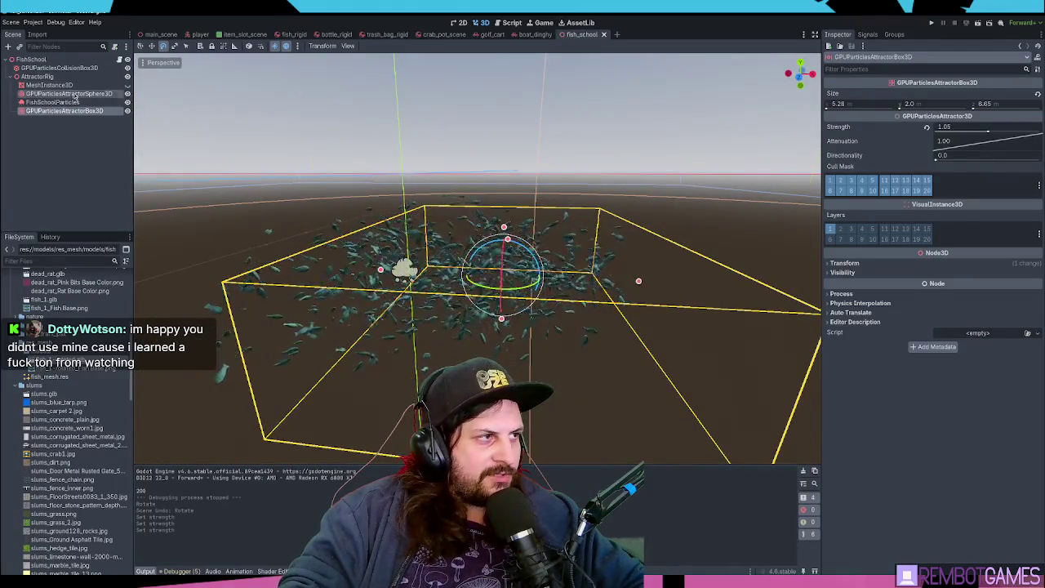
pyautogui.moveTo(440, 217); pyautogui.dragTo(445, 246)
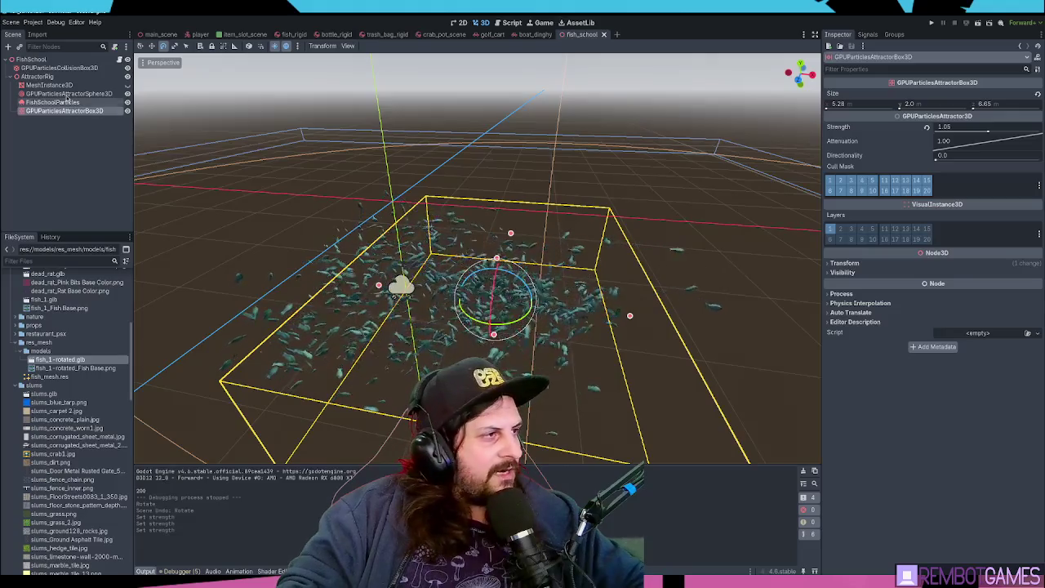
pyautogui.click(69, 69)
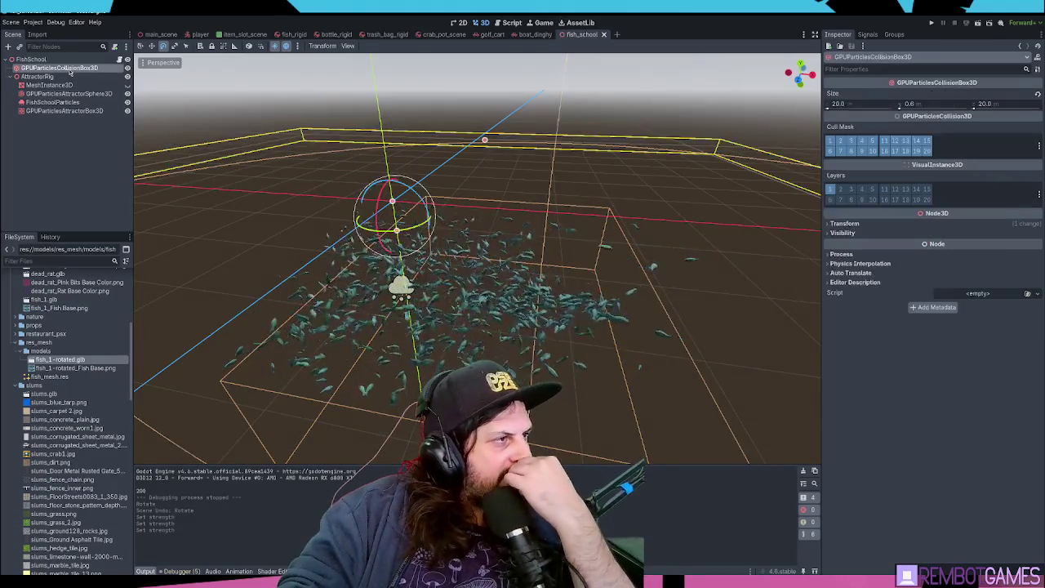
pyautogui.click(69, 93)
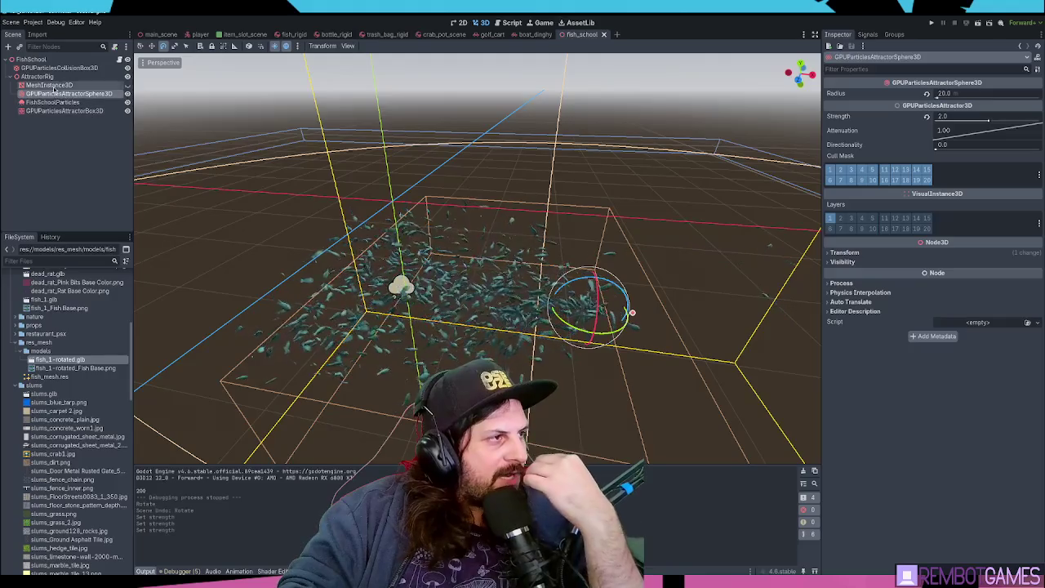
pyautogui.click(49, 85)
pyautogui.click(50, 103)
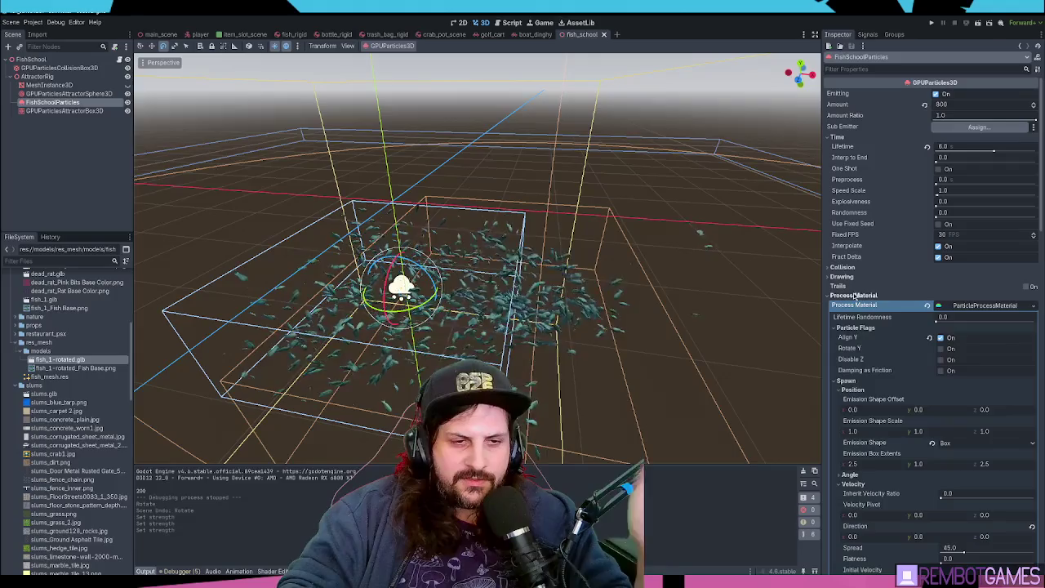
# Collapse the FishSchoolParticles Inspector sections and turn off visual layer 1
pyautogui.click(843, 276)
pyautogui.click(846, 278)
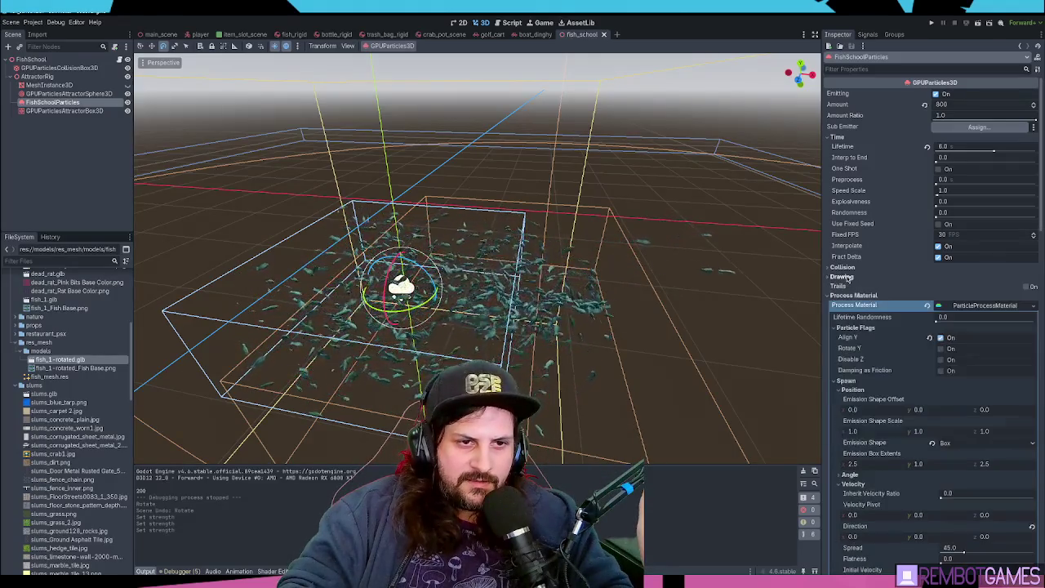
pyautogui.click(854, 295)
pyautogui.click(850, 305)
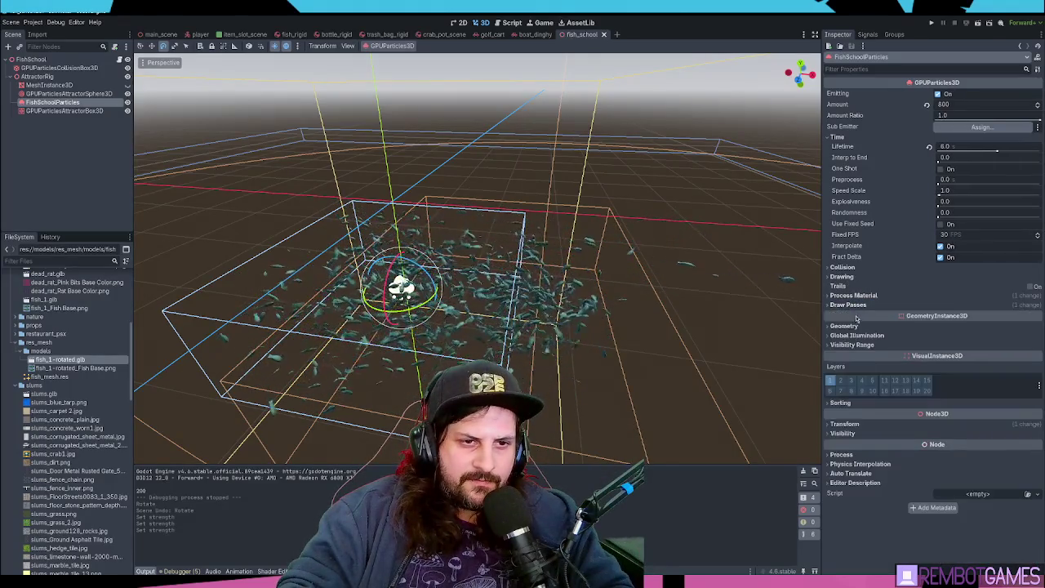
pyautogui.click(845, 328)
pyautogui.click(845, 328)
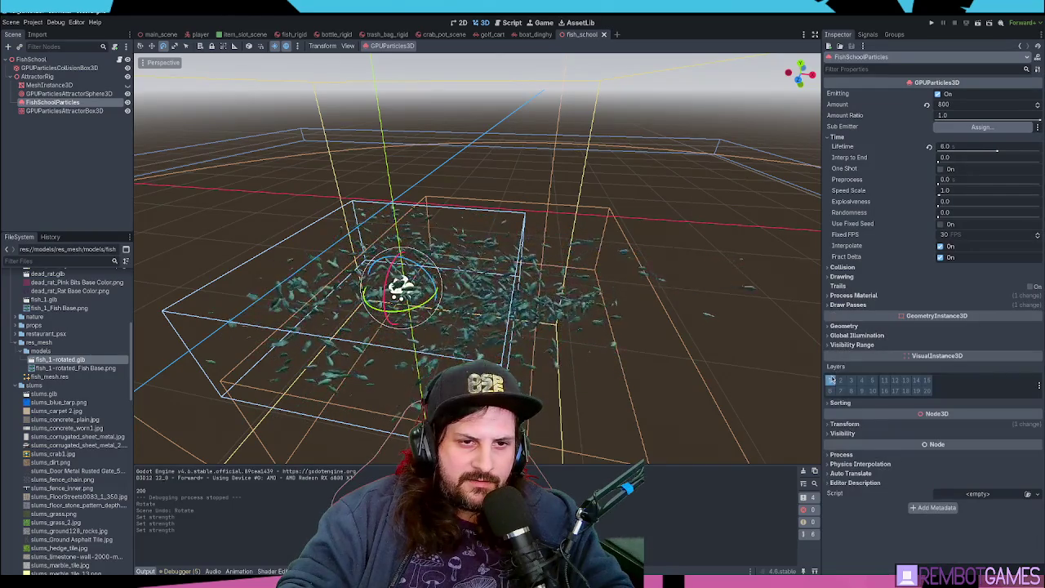
pyautogui.click(833, 381)
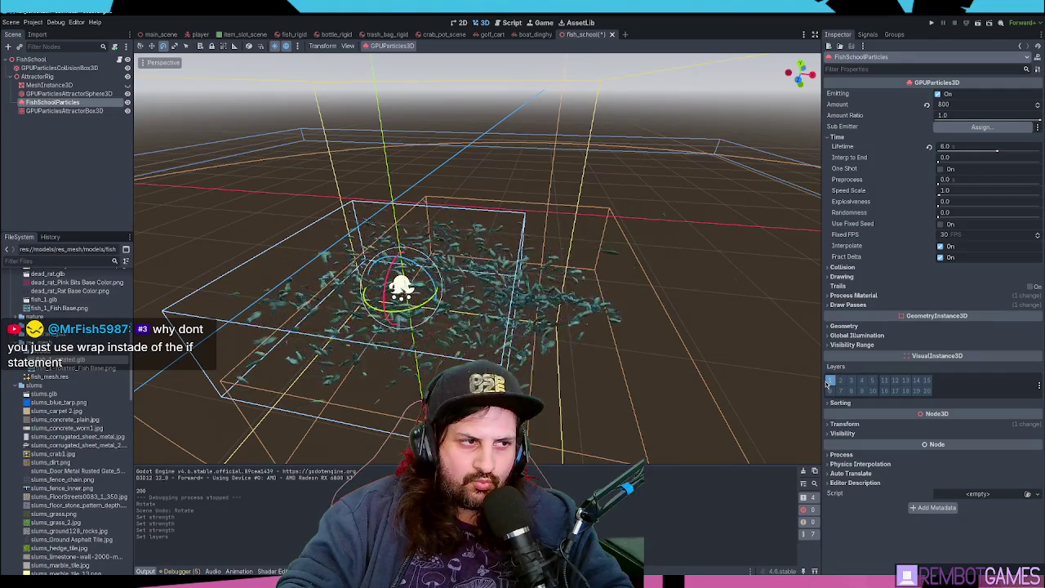
pyautogui.moveTo(580, 320)
pyautogui.mouseDown()
pyautogui.moveTo(563, 302)
pyautogui.moveTo(589, 319)
pyautogui.mouseUp()
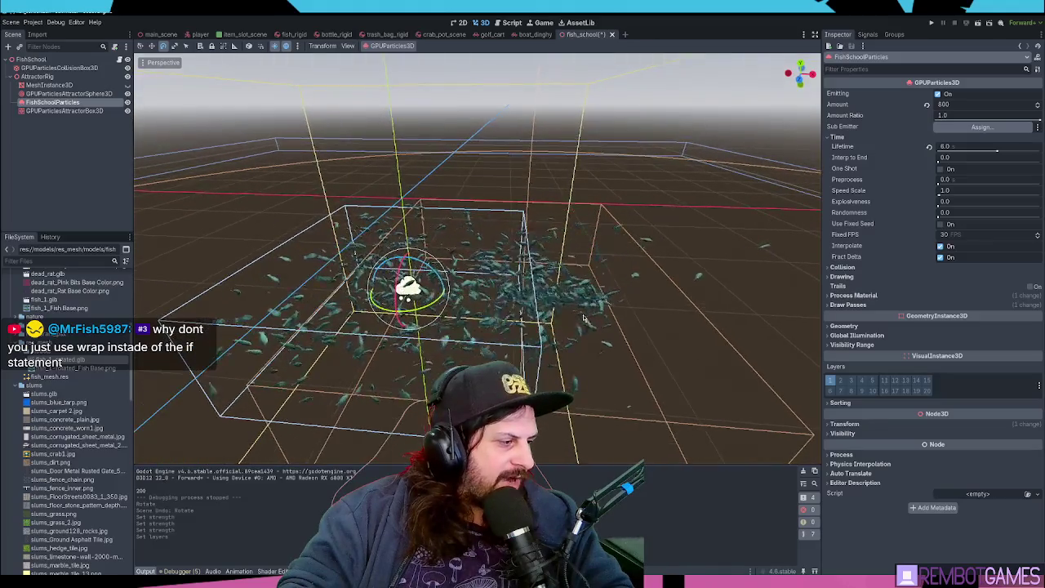
# Add a wrap() call on new line 10 of fish_school.gd and open wrap's documentation
pyautogui.click(511, 23)
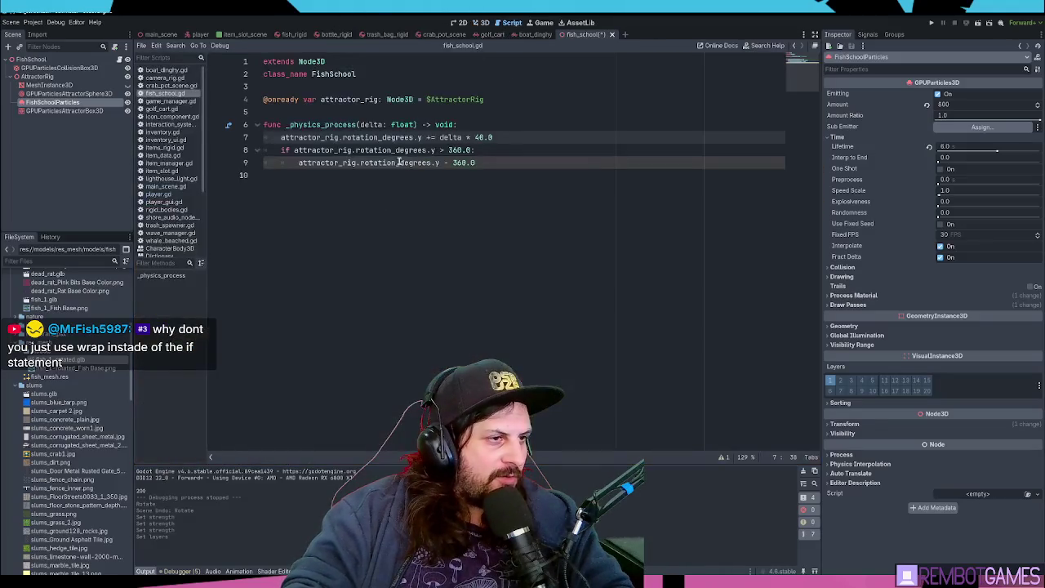
pyautogui.click(504, 163)
pyautogui.press('Return')
pyautogui.write('wrap')
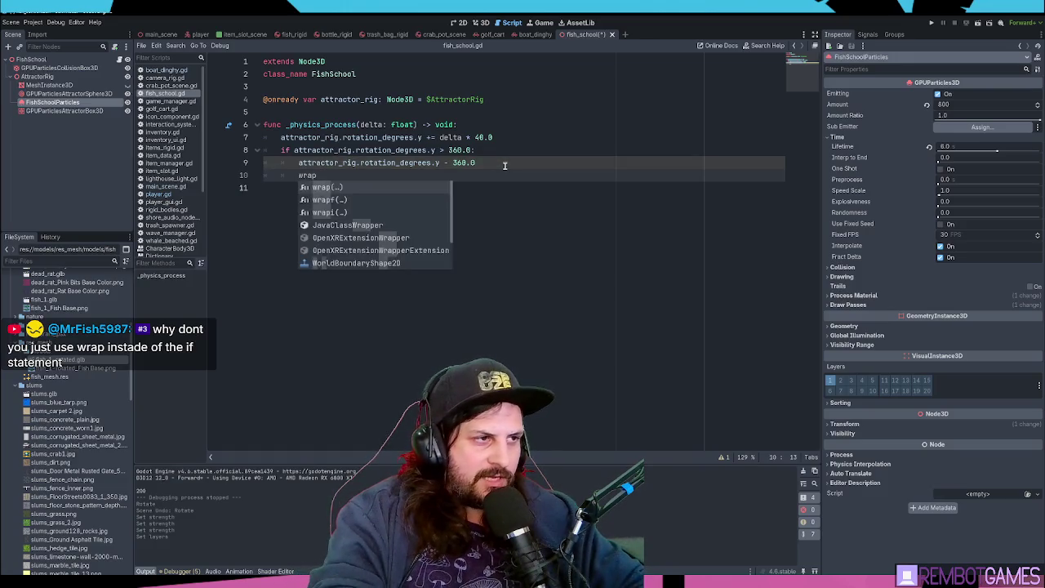
pyautogui.press('Return')
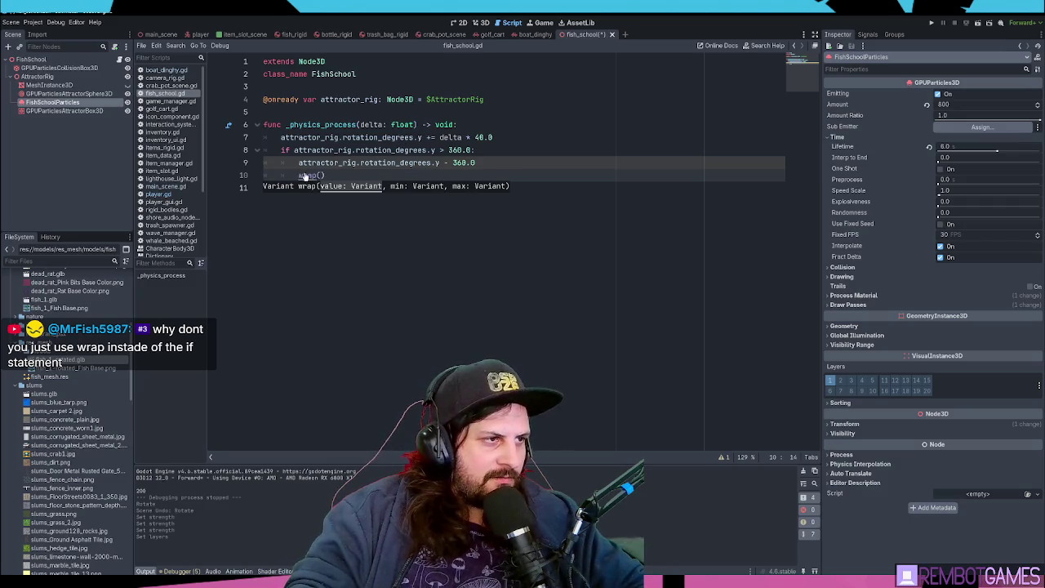
pyautogui.keyDown('ctrl'); pyautogui.click(303, 176); pyautogui.keyUp('ctrl')
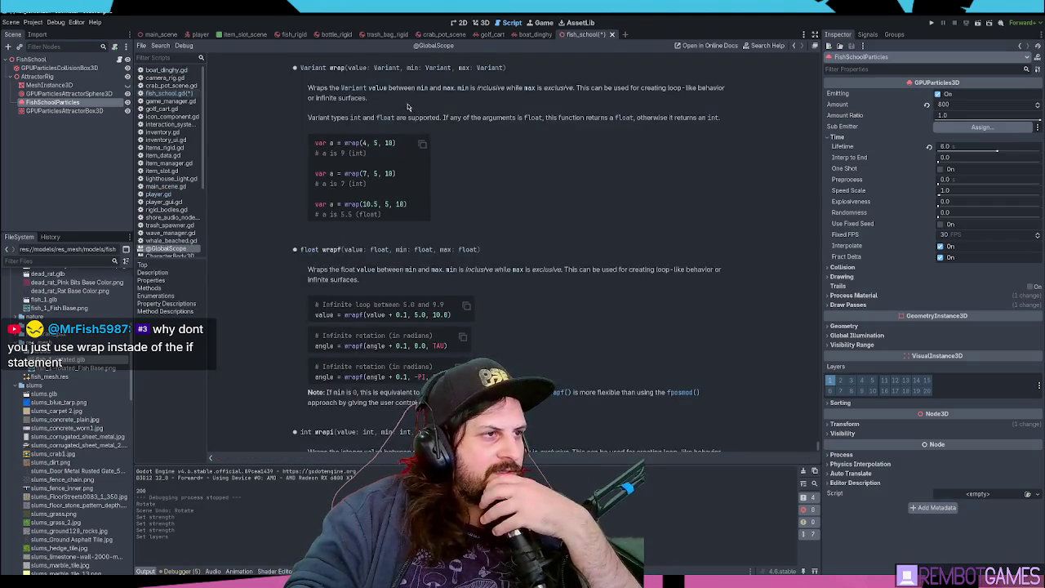
# Study the wrapf documentation, marking the 'a is 7' and 'a is 9' results and the wrapf example line
pyautogui.doubleClick(403, 88)
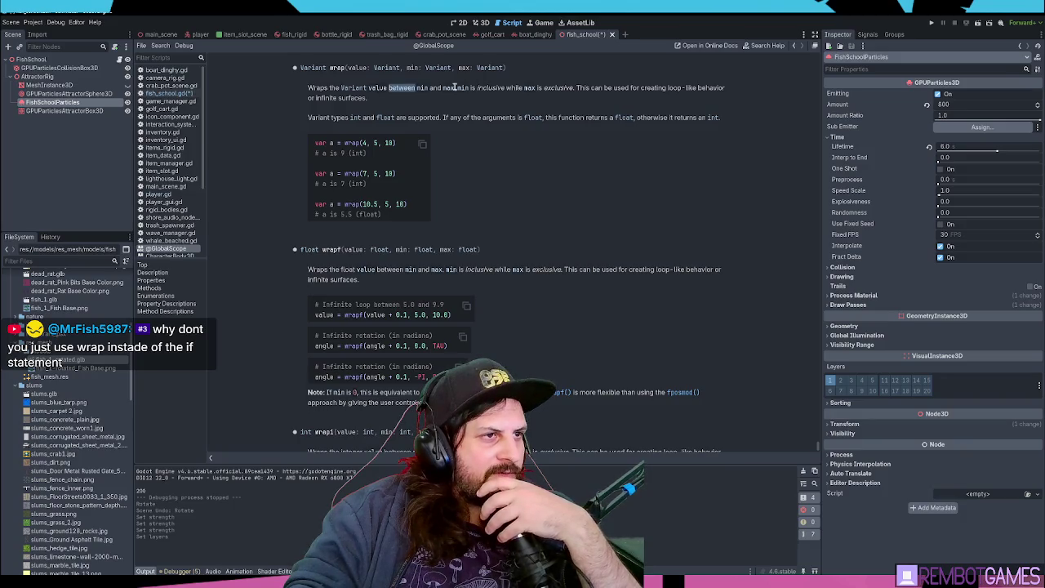
pyautogui.click(492, 93)
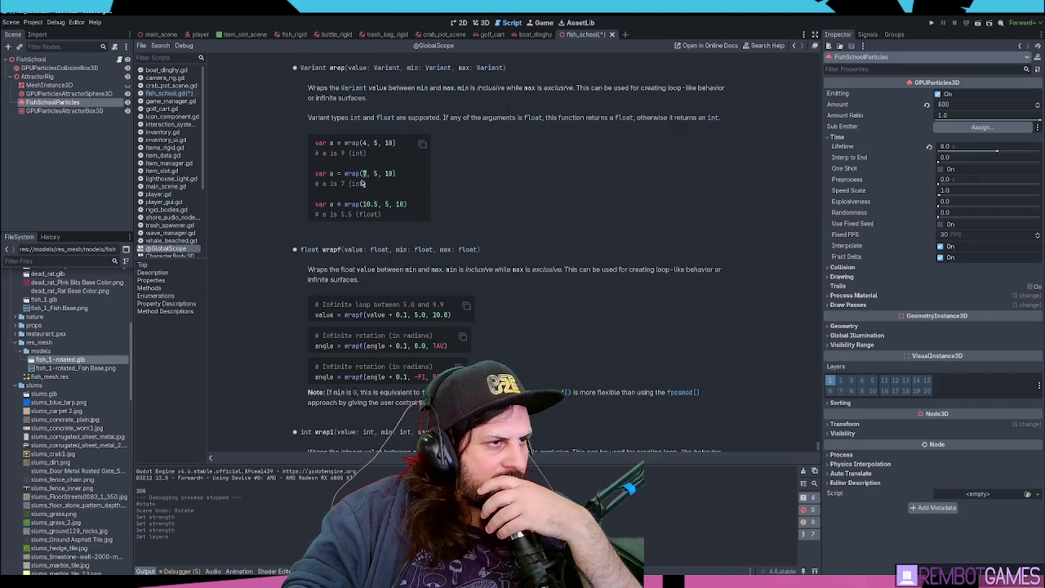
pyautogui.moveTo(320, 183); pyautogui.dragTo(368, 185)
pyautogui.moveTo(322, 153); pyautogui.dragTo(373, 154)
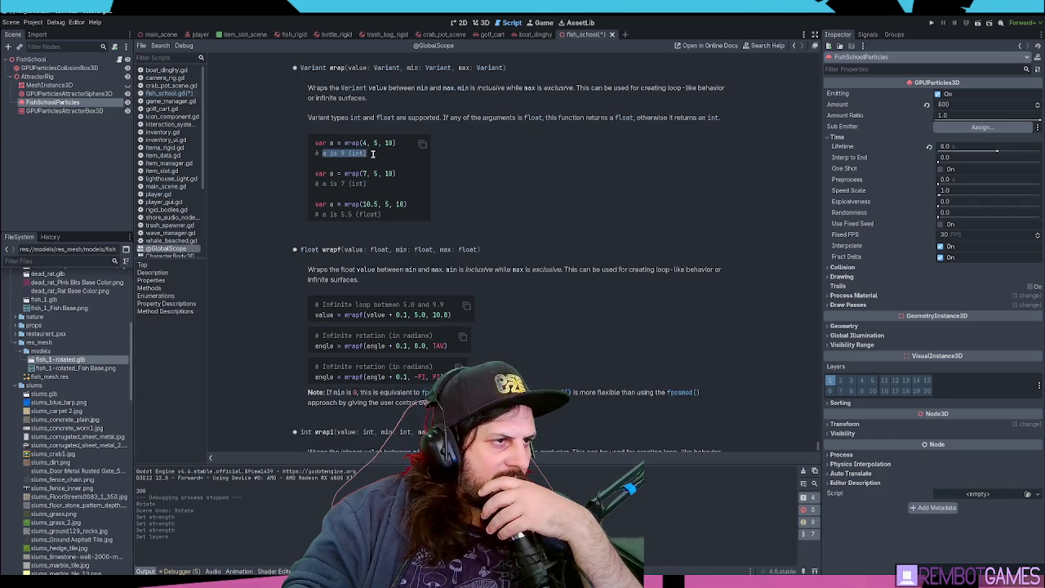
pyautogui.click(376, 157)
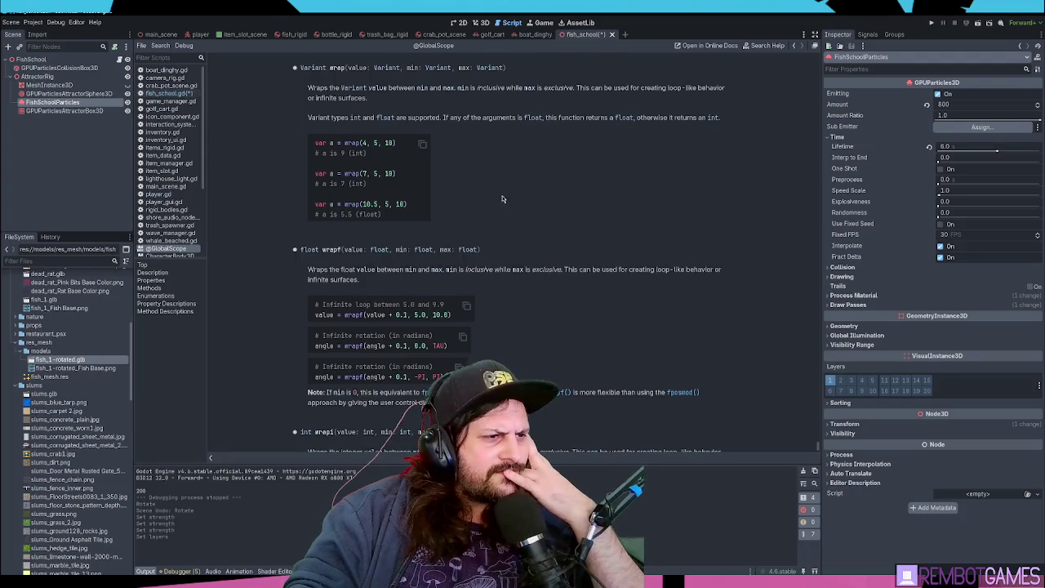
pyautogui.scroll(-1, 338, 202)
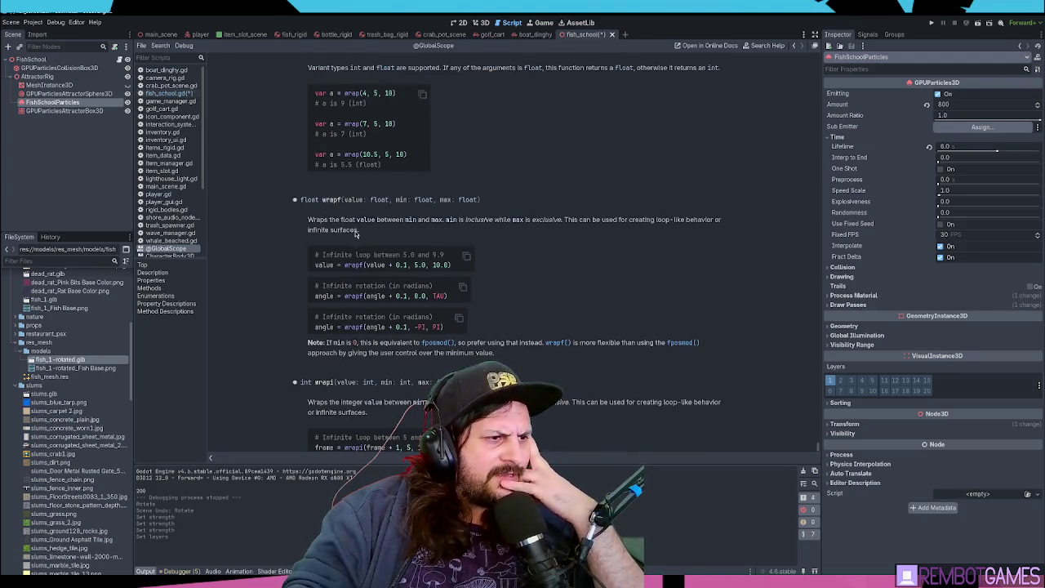
pyautogui.doubleClick(376, 264)
pyautogui.moveTo(408, 267); pyautogui.dragTo(375, 266)
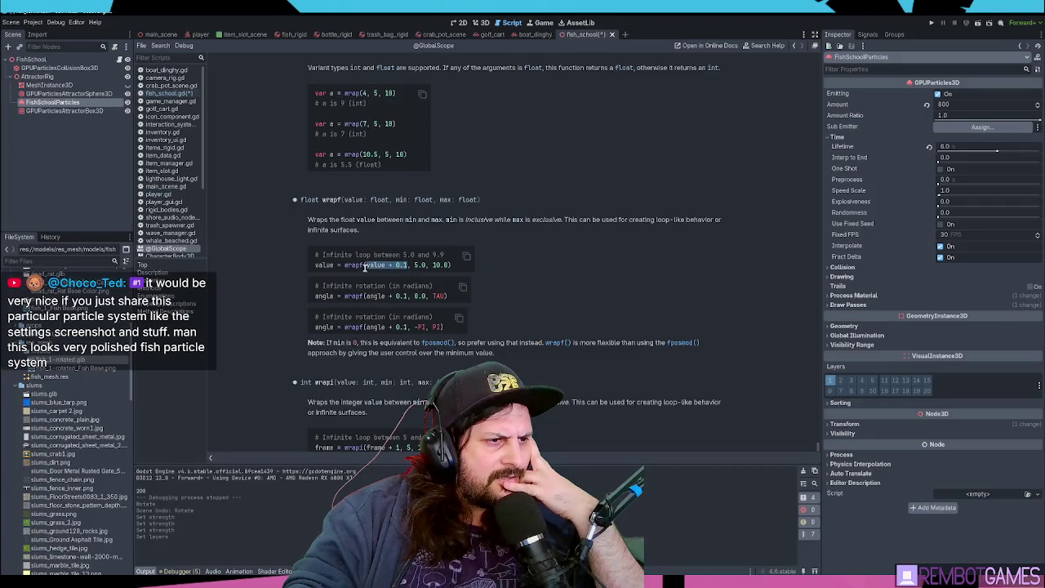
pyautogui.click(368, 268)
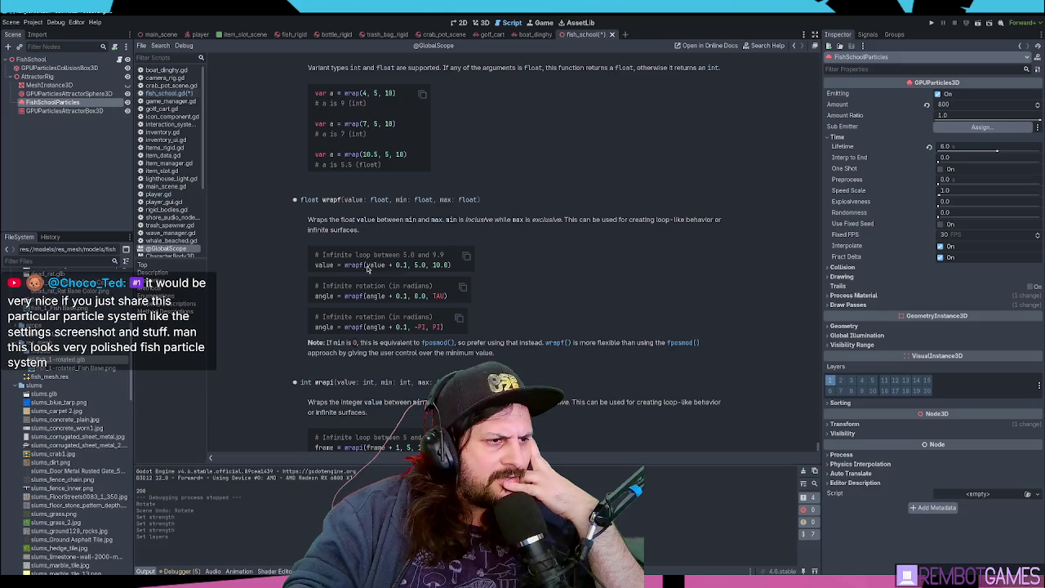
pyautogui.moveTo(452, 267); pyautogui.dragTo(315, 266)
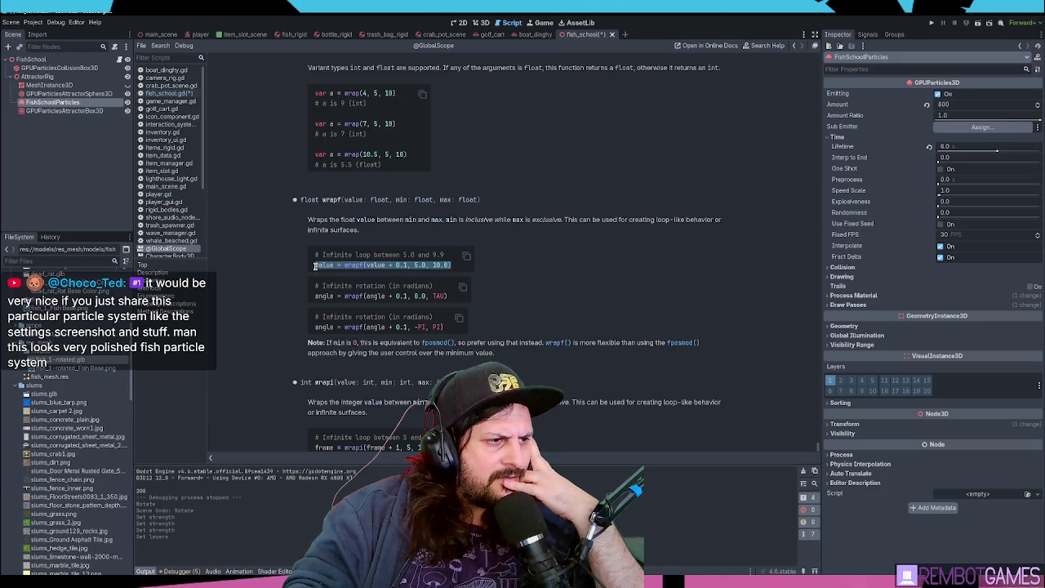
pyautogui.click(316, 268)
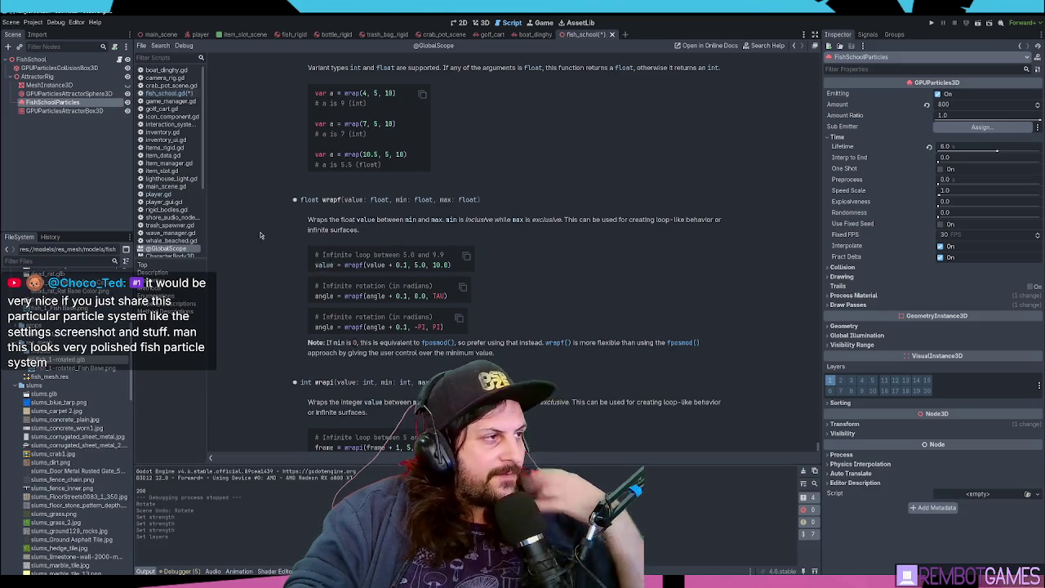
# Reselect FishSchoolParticles in the Scene dock and save the scene and its script
pyautogui.click(54, 94)
pyautogui.click(54, 102)
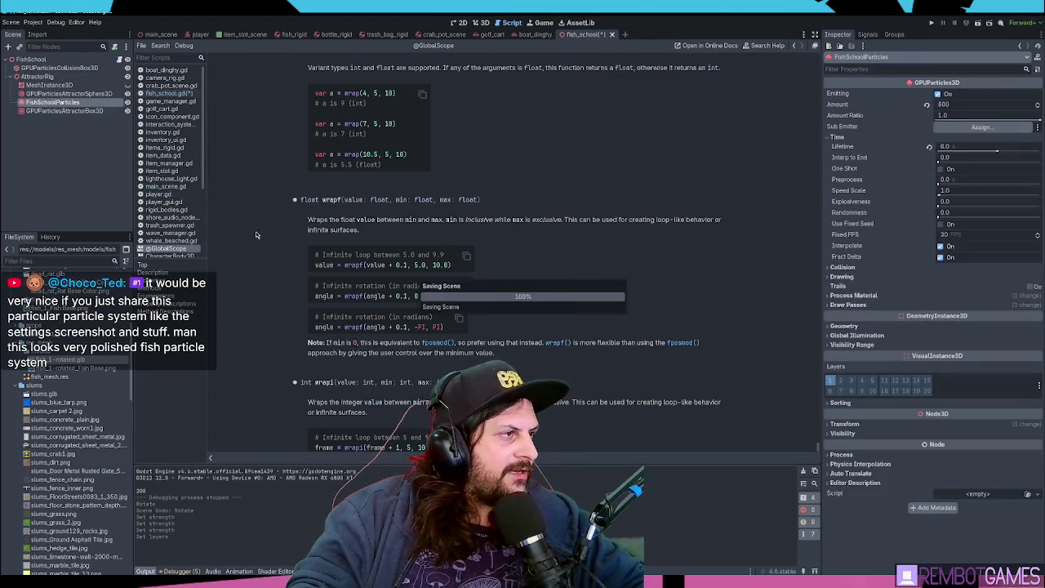
pyautogui.hotkey('ctrl', 's')
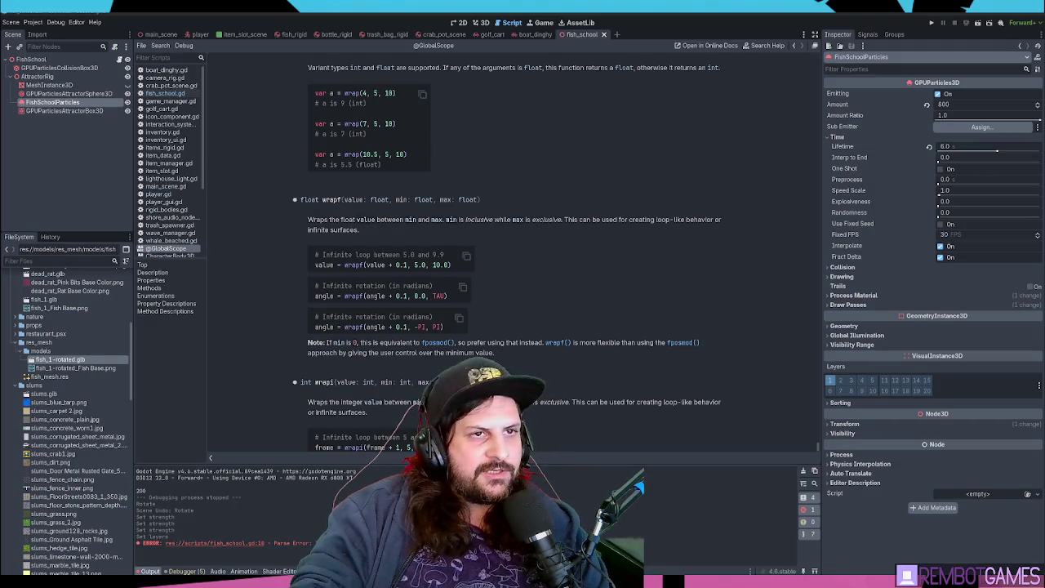
pyautogui.scroll(-1, 482, 311)
pyautogui.scroll(3, 490, 315)
pyautogui.scroll(-3, 497, 321)
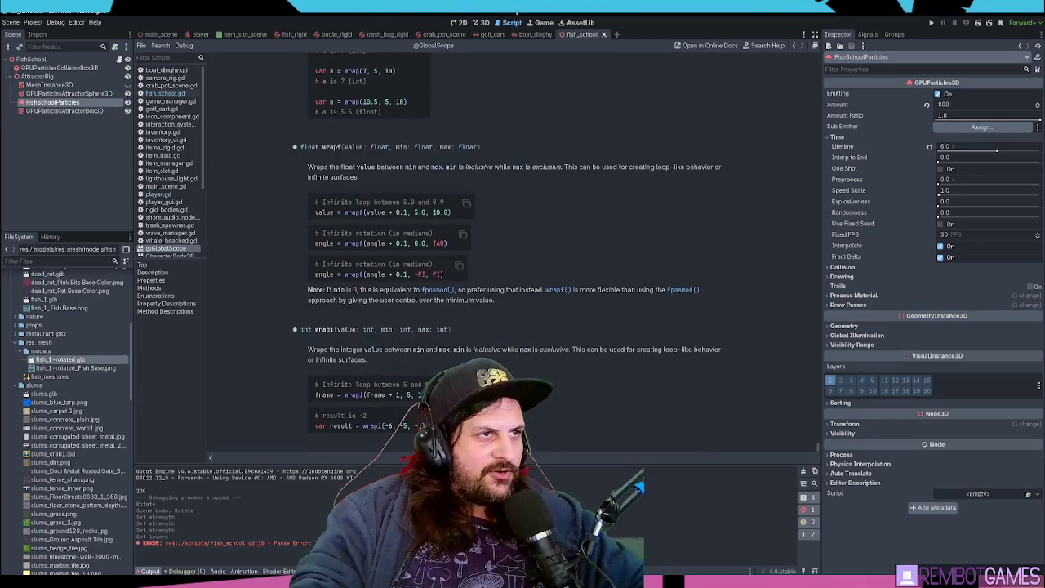
pyautogui.click(481, 23)
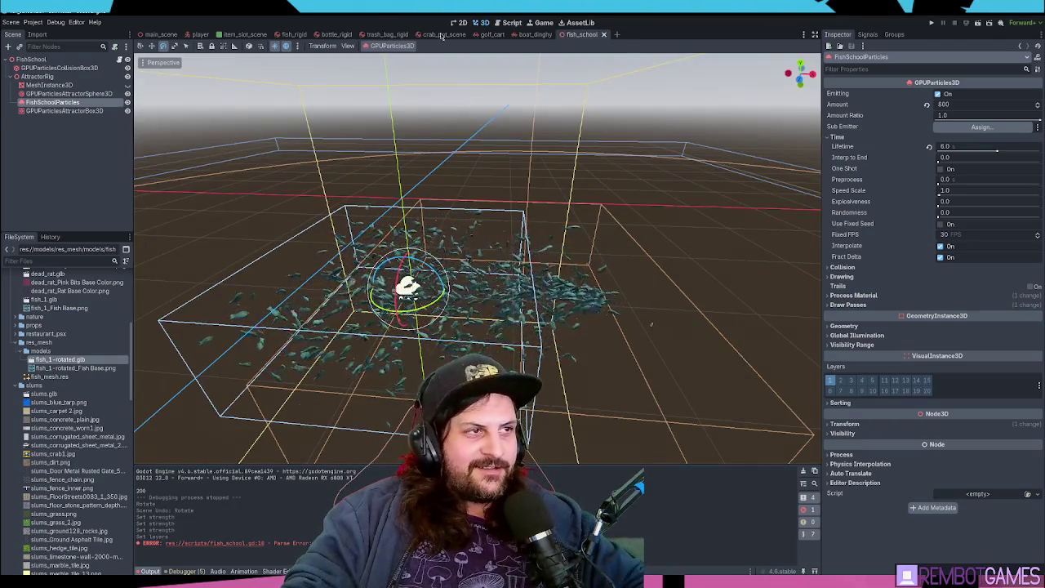
# Return from the wrapf documentation to the 3D view of the fish particles
pyautogui.click(513, 23)
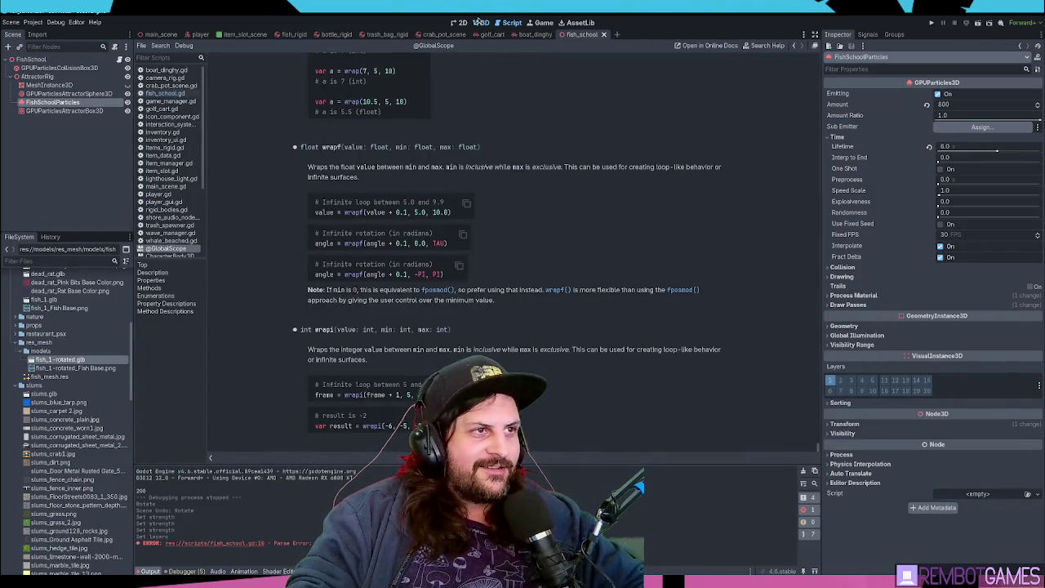
pyautogui.click(482, 23)
pyautogui.scroll(2, 495, 143)
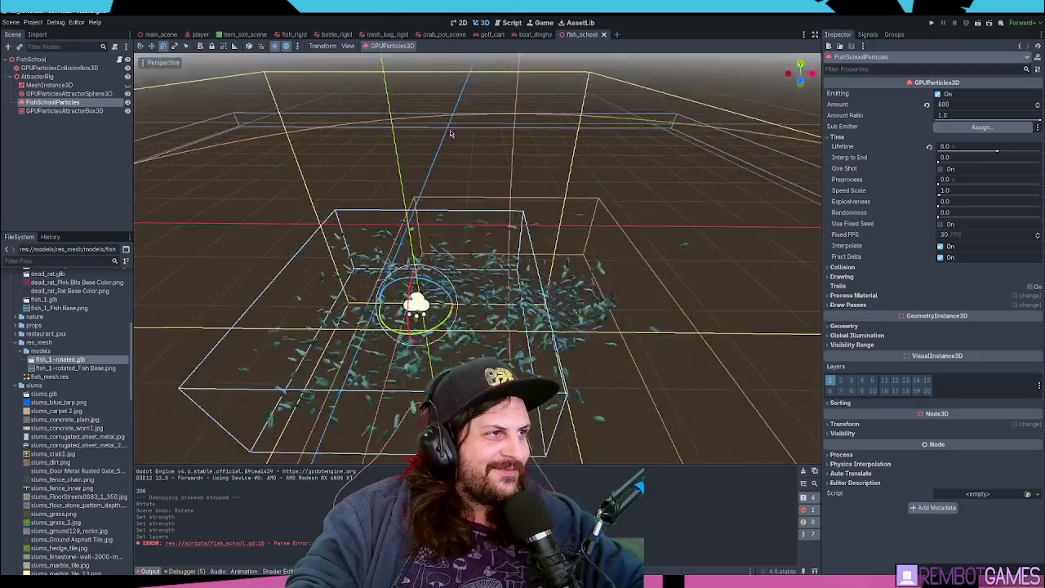
pyautogui.scroll(-2, 803, 242)
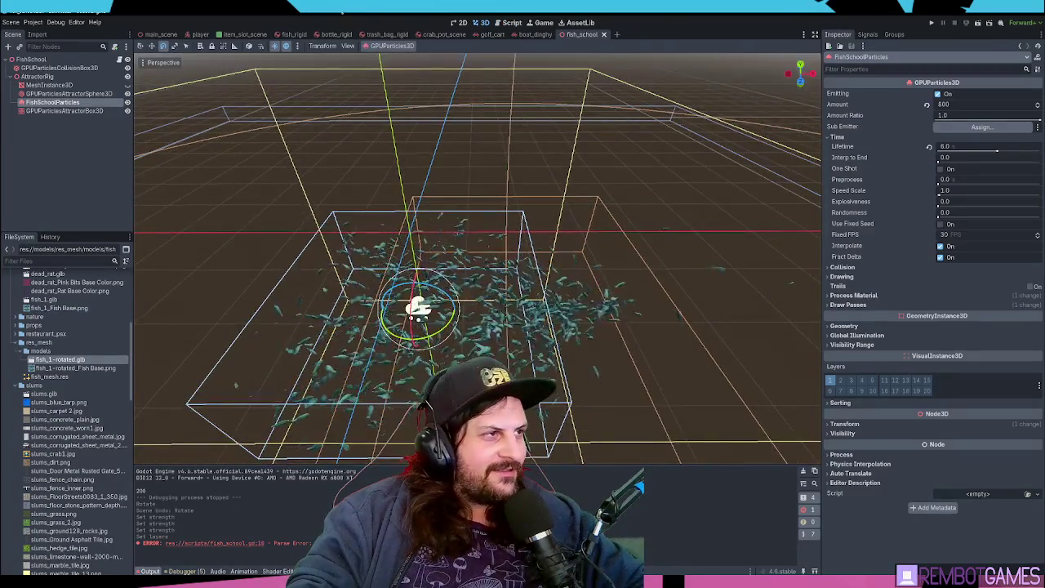
# Inspect the fish school under main_scene's ocean, check the Output log, then return to fish_school
pyautogui.click(161, 34)
pyautogui.moveTo(533, 216)
pyautogui.mouseDown()
pyautogui.moveTo(550, 214)
pyautogui.moveTo(429, 203)
pyautogui.moveTo(467, 236)
pyautogui.moveTo(514, 216)
pyautogui.moveTo(451, 178)
pyautogui.moveTo(460, 187)
pyautogui.mouseUp()
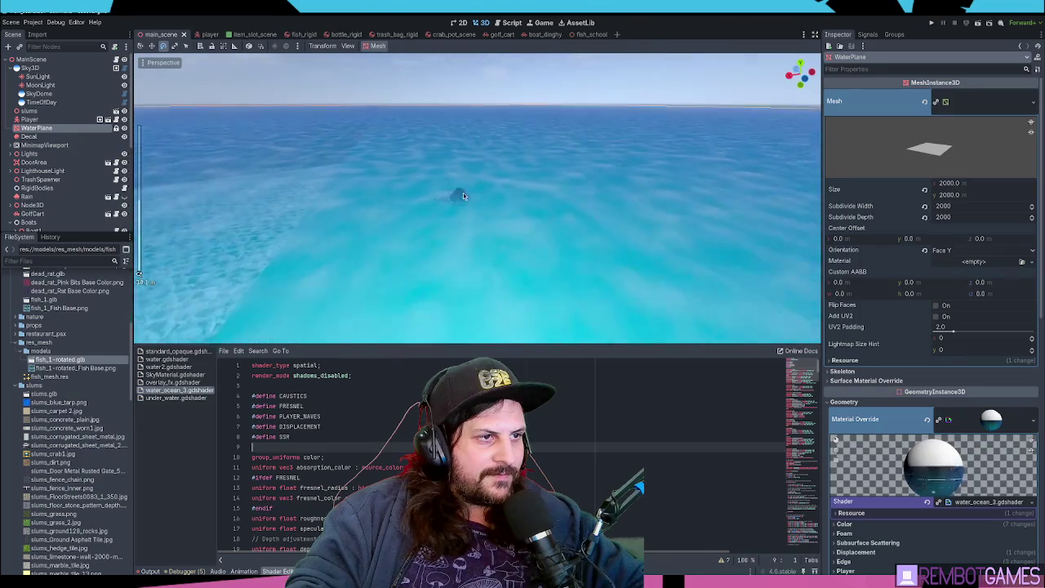
pyautogui.scroll(5, 462, 193)
pyautogui.scroll(-6, 443, 264)
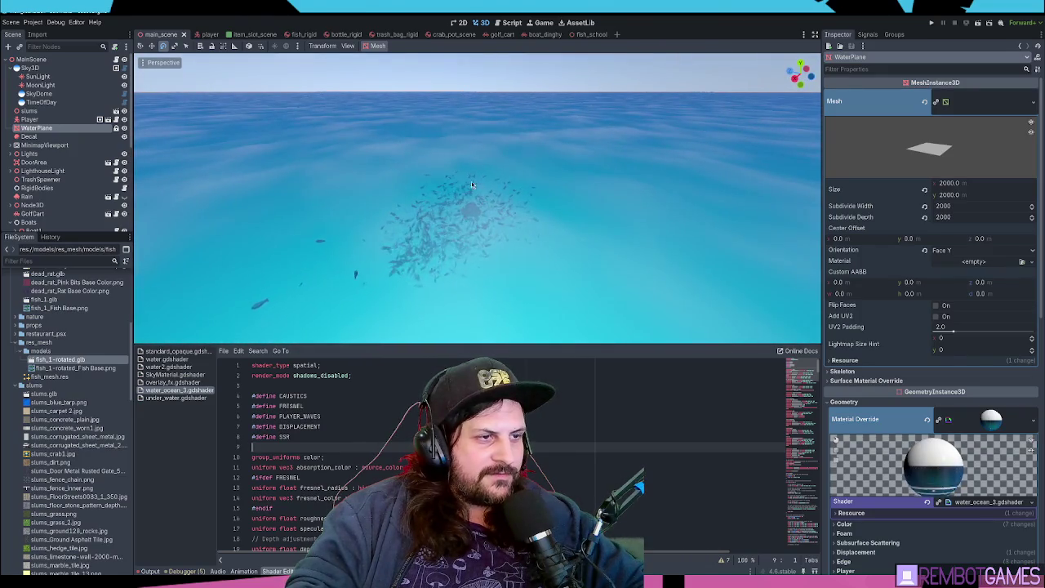
pyautogui.moveTo(566, 215); pyautogui.dragTo(626, 80)
pyautogui.scroll(-10, 464, 146)
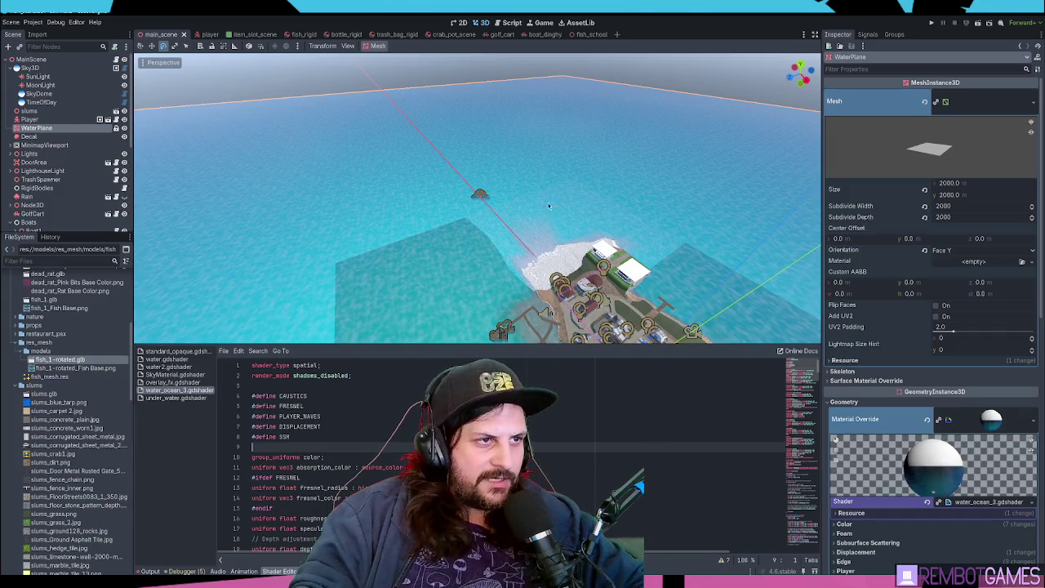
pyautogui.scroll(10, 550, 205)
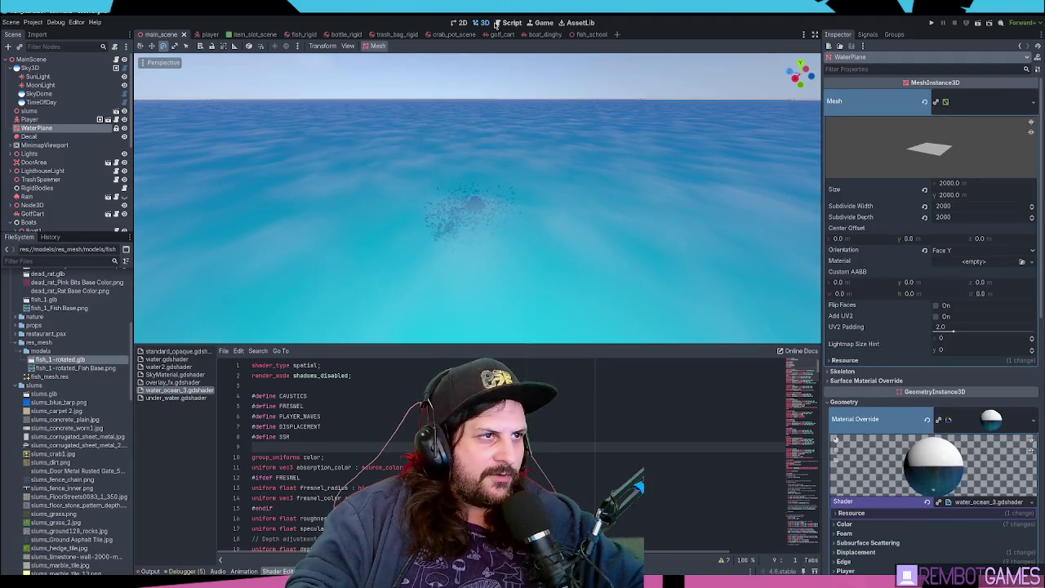
pyautogui.click(150, 570)
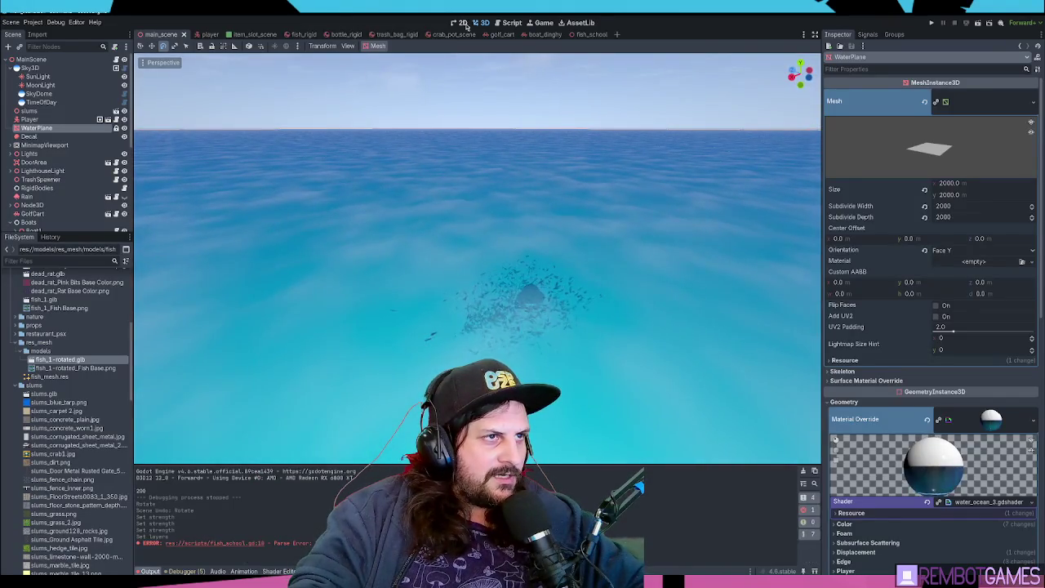
pyautogui.click(581, 34)
# Orbit the fish_school viewport, then put the caret on line 10's wrapf() call in fish_school.gd
pyautogui.moveTo(423, 183)
pyautogui.mouseDown()
pyautogui.moveTo(477, 309)
pyautogui.moveTo(538, 278)
pyautogui.mouseUp()
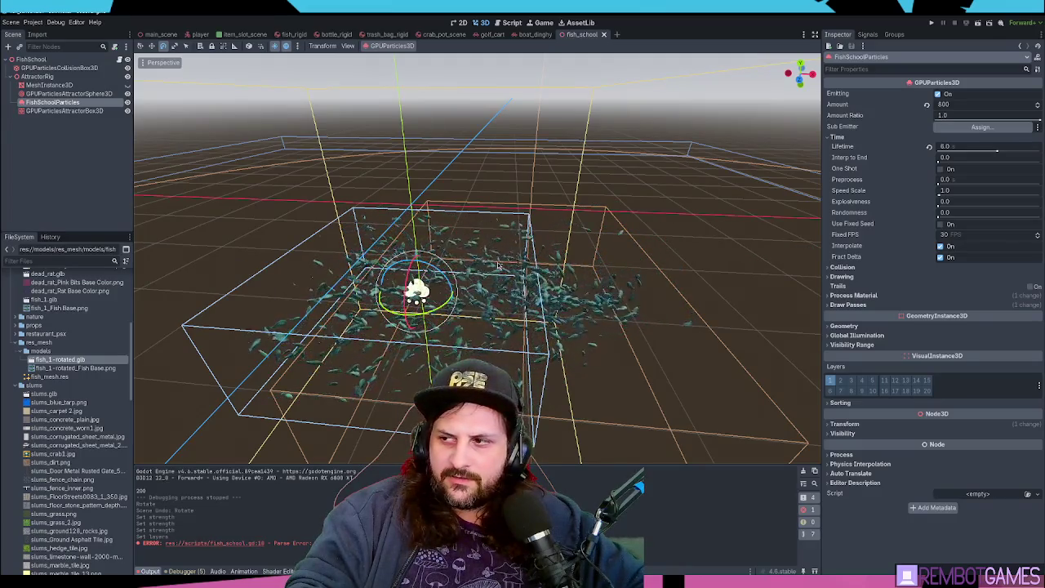
pyautogui.scroll(2, 502, 266)
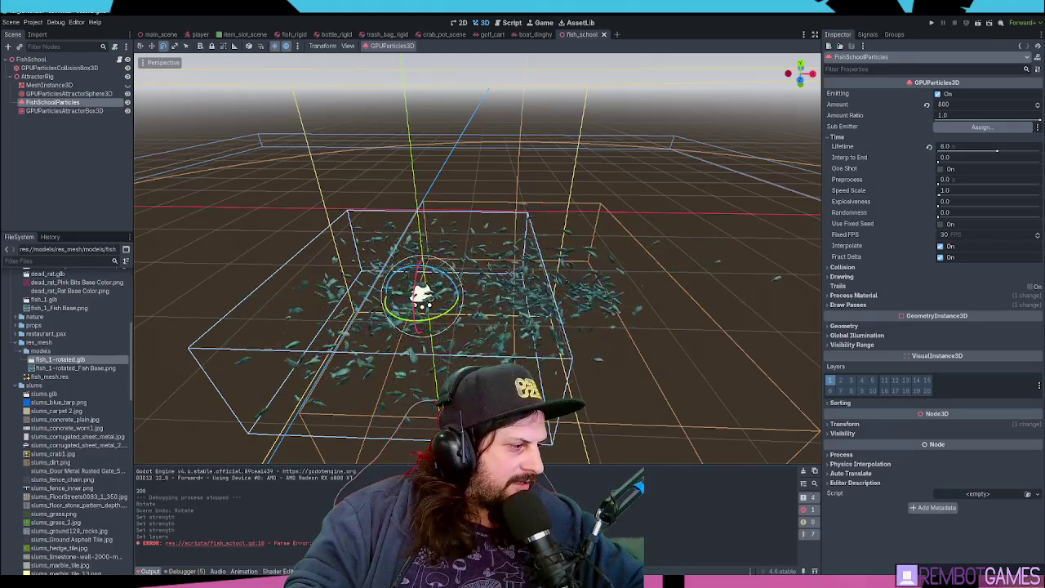
pyautogui.click(512, 22)
pyautogui.click(309, 174)
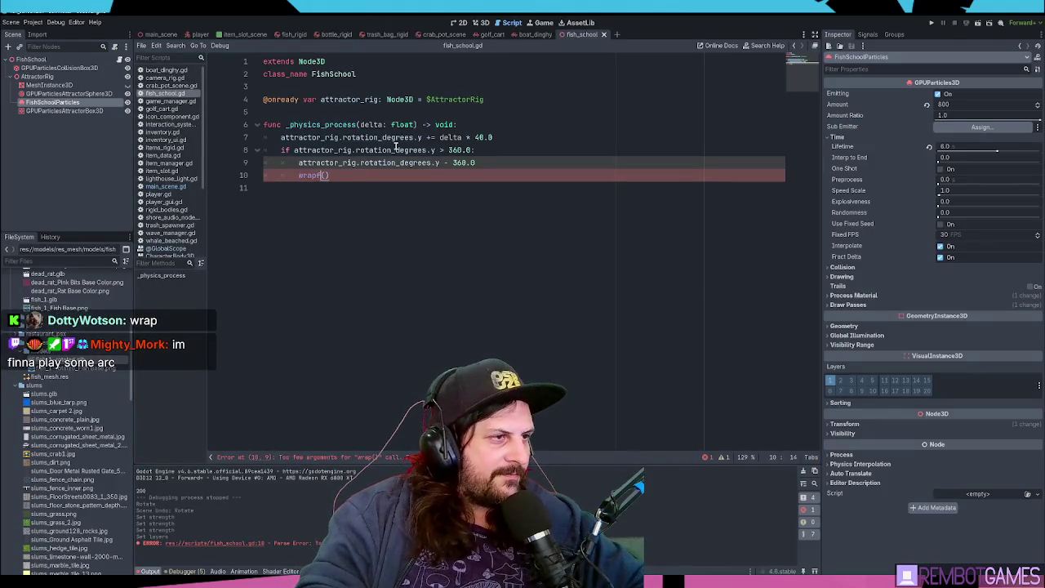
# Delete the unfinished wrapf() call on line 10 and its leftover empty line
pyautogui.press('Up')
pyautogui.press('End')
pyautogui.hotkey('shift', 'Home')
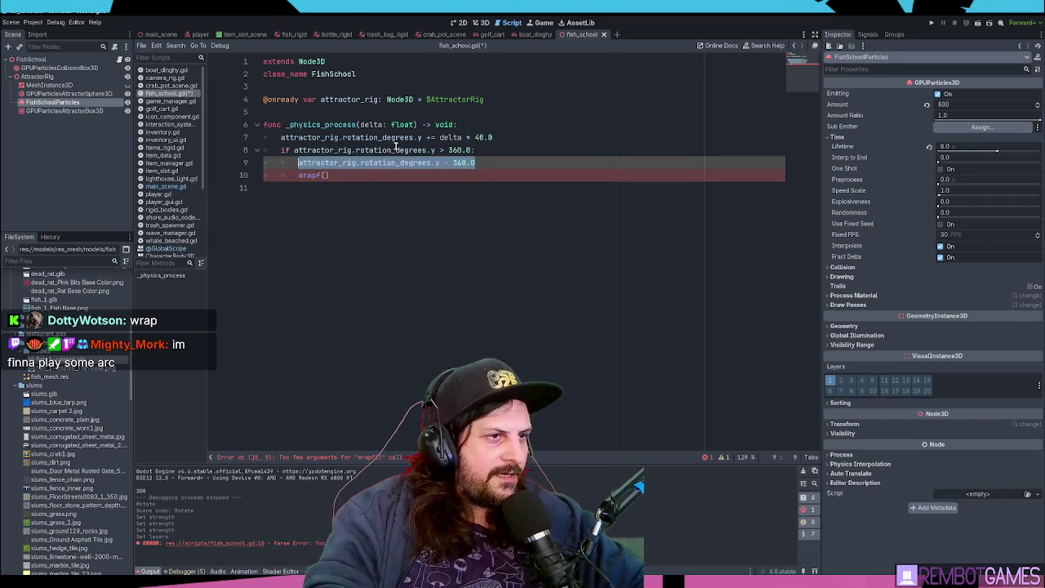
pyautogui.press('Up')
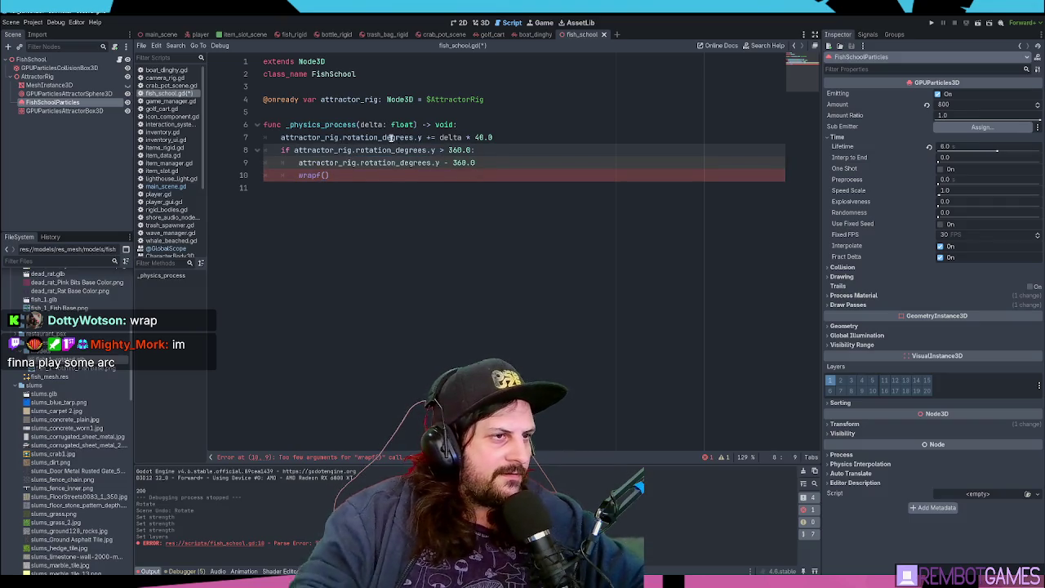
pyautogui.moveTo(364, 175); pyautogui.dragTo(290, 175)
pyautogui.press('BackSpace')
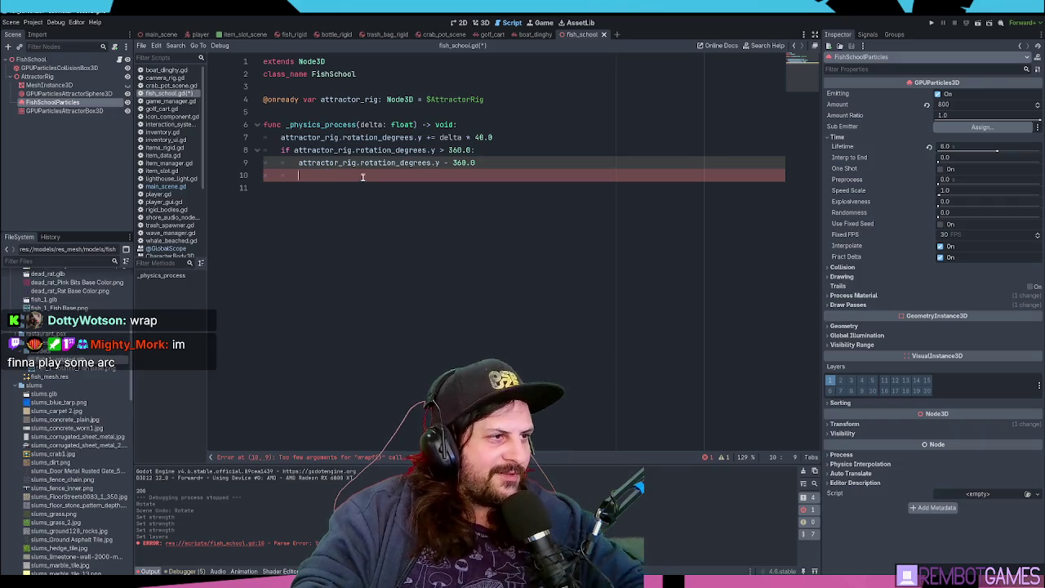
pyautogui.press('BackSpace')
pyautogui.press('BackSpace')
pyautogui.press('BackSpace')
# Try a wrapf() call on a new line after line 7, then remove it again
pyautogui.click(517, 136)
pyautogui.press('Return')
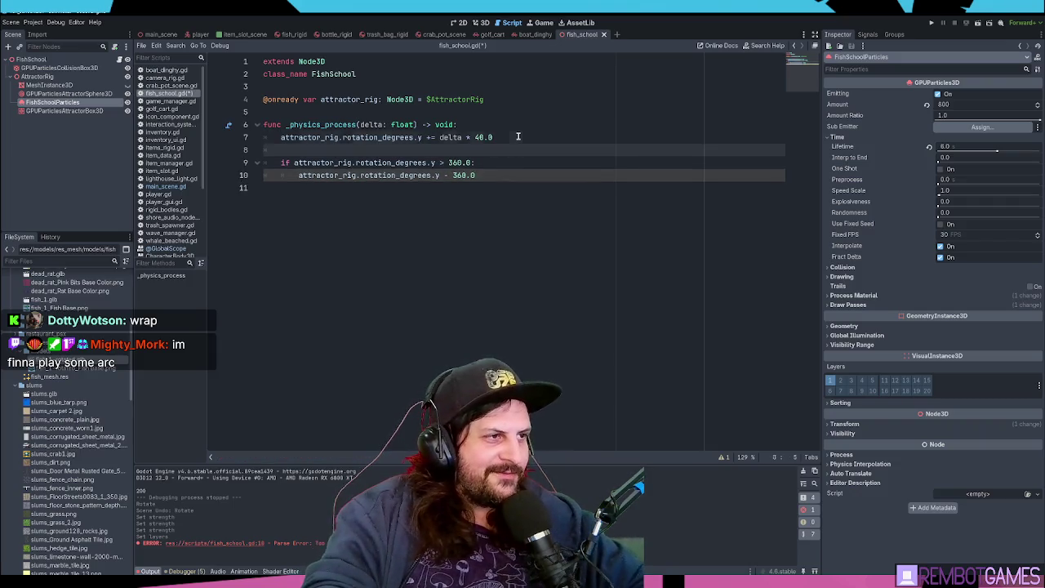
pyautogui.write('wrapf(')
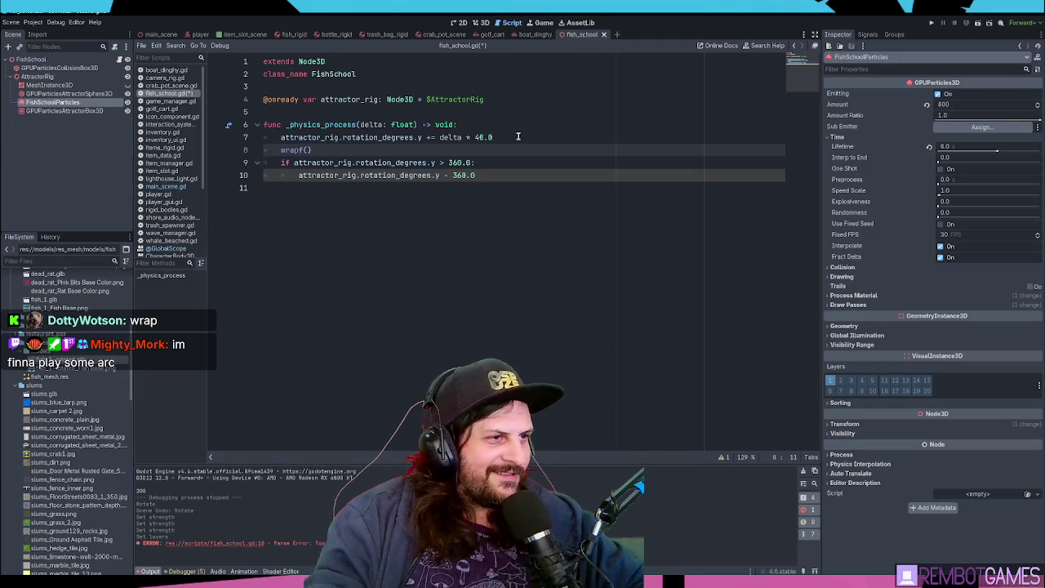
pyautogui.click(504, 138)
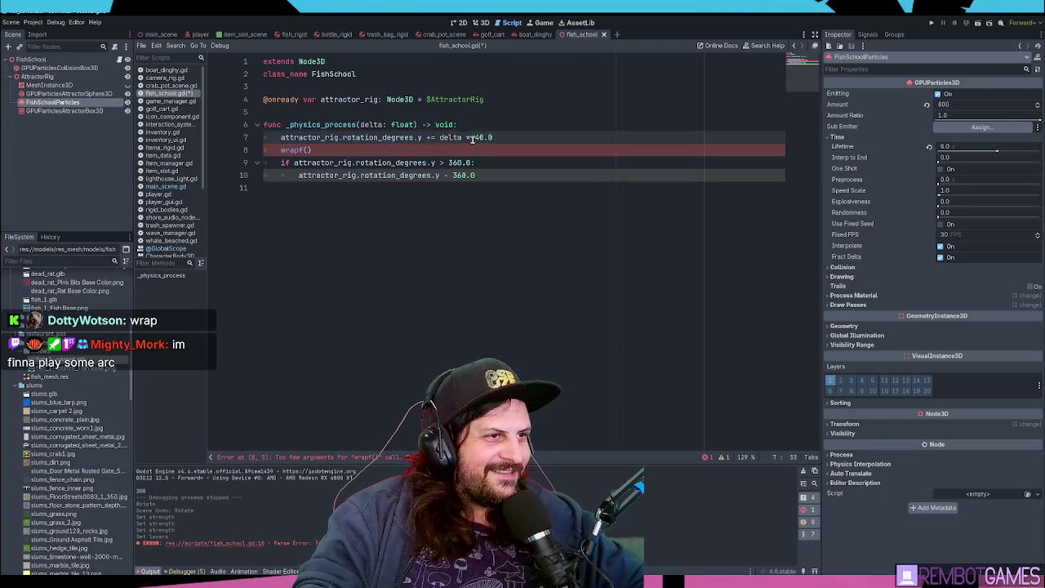
pyautogui.keyDown('shift'); pyautogui.click(279, 137); pyautogui.keyUp('shift')
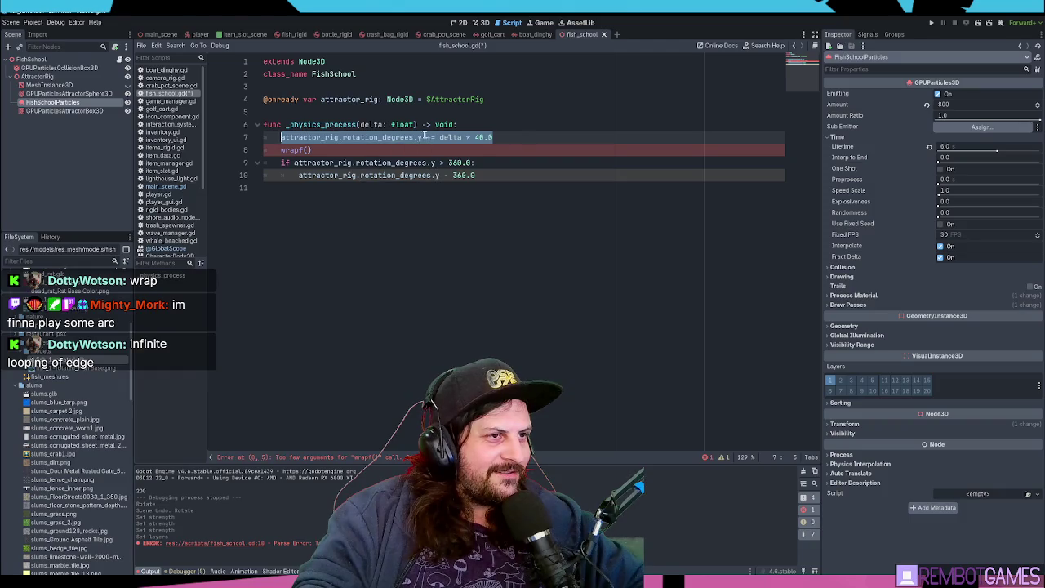
pyautogui.click(311, 150)
pyautogui.hotkey('shift', 'Home')
pyautogui.press('BackSpace')
# Wrap delta * 40.0 in wrapf( on line 7, turn += into =, and copy attractor_rig.rotation_degrees.y
pyautogui.click(439, 137)
pyautogui.keyDown('shift'); pyautogui.click(493, 137); pyautogui.keyUp('shift')
pyautogui.write('wrapf(')
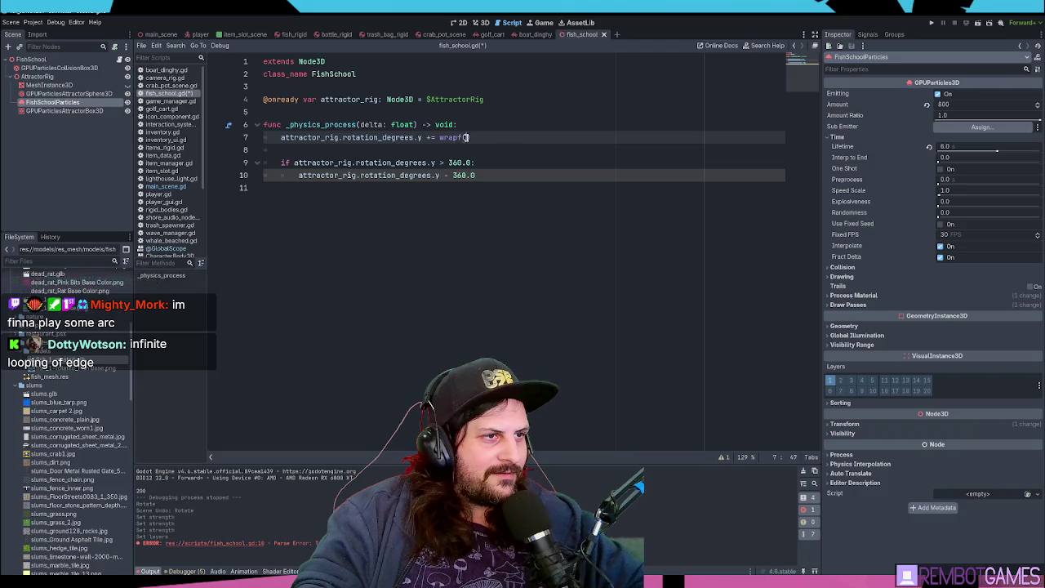
pyautogui.write('delta * 40.0')
pyautogui.click(431, 137)
pyautogui.press('BackSpace')
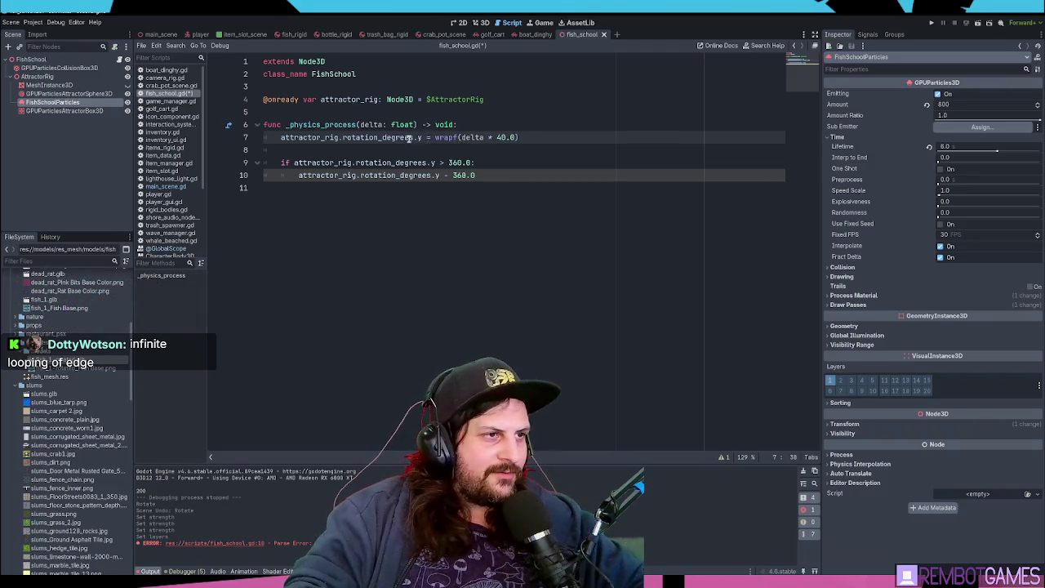
pyautogui.hotkey('shift', 'Home')
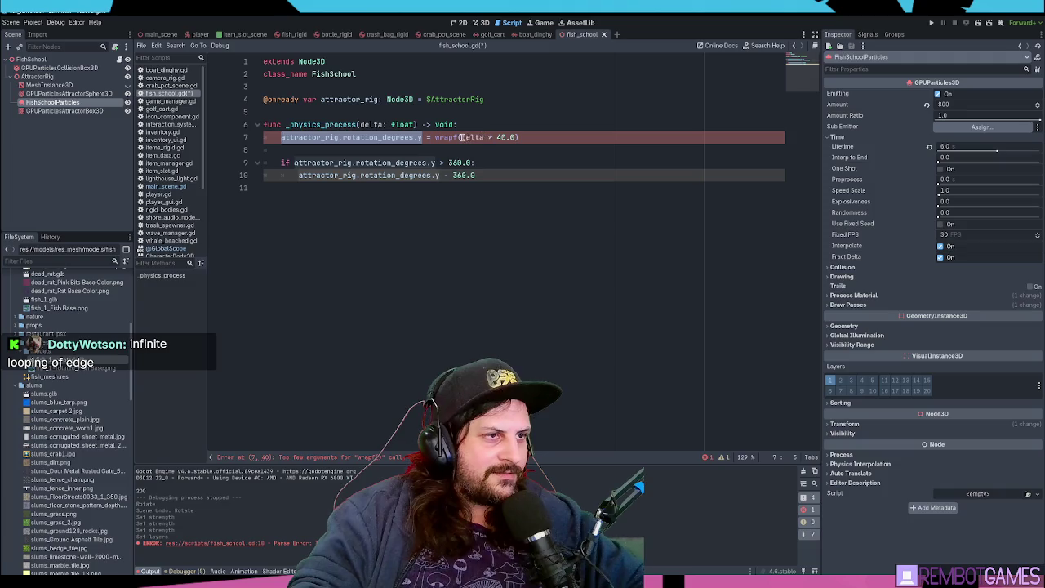
pyautogui.hotkey('ctrl', 'c')
# Complete line 7 as wrapf(attractor_rig.rotation_degrees.y + (delta * 40.0), 0.0, 360.0)
pyautogui.click(460, 138)
pyautogui.hotkey('ctrl', 'v')
pyautogui.write('+')
pyautogui.press('Right')
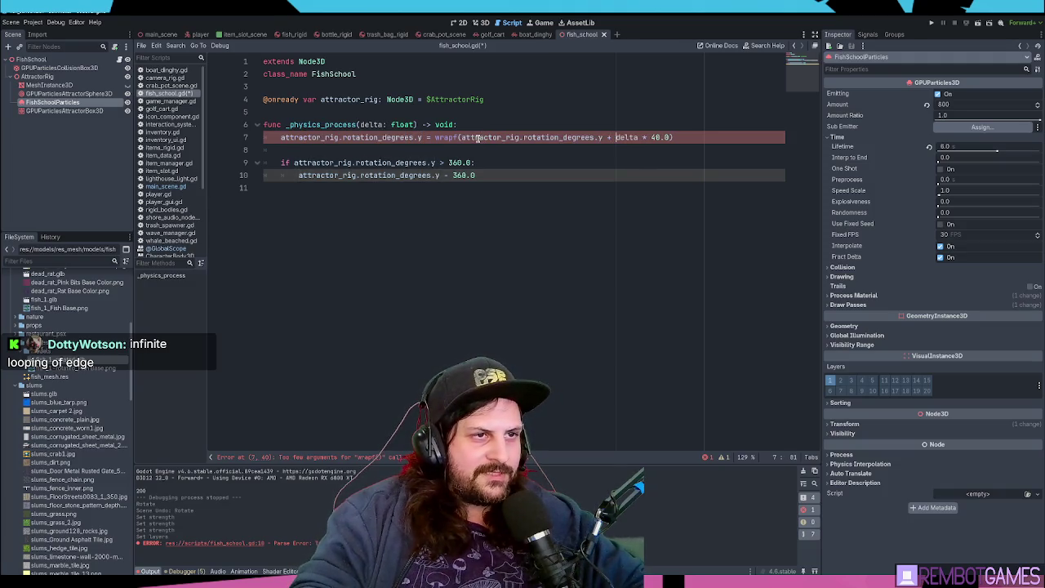
pyautogui.hotkey('ctrl', 'shift', 'Right')
pyautogui.hotkey('ctrl', 'shift', 'Right')
pyautogui.hotkey('ctrl', 'shift', 'Right')
pyautogui.write('(')
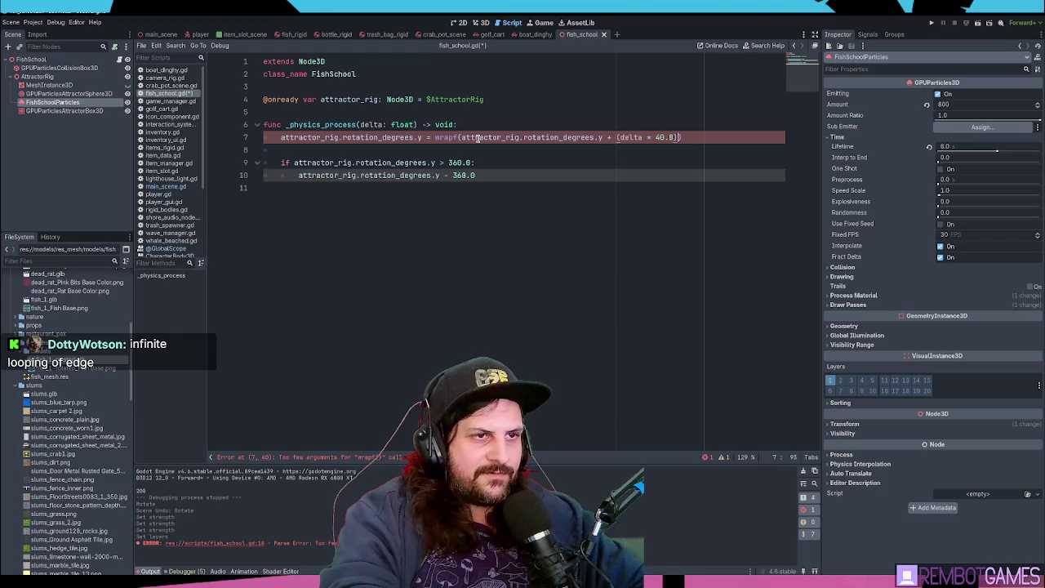
pyautogui.press('End')
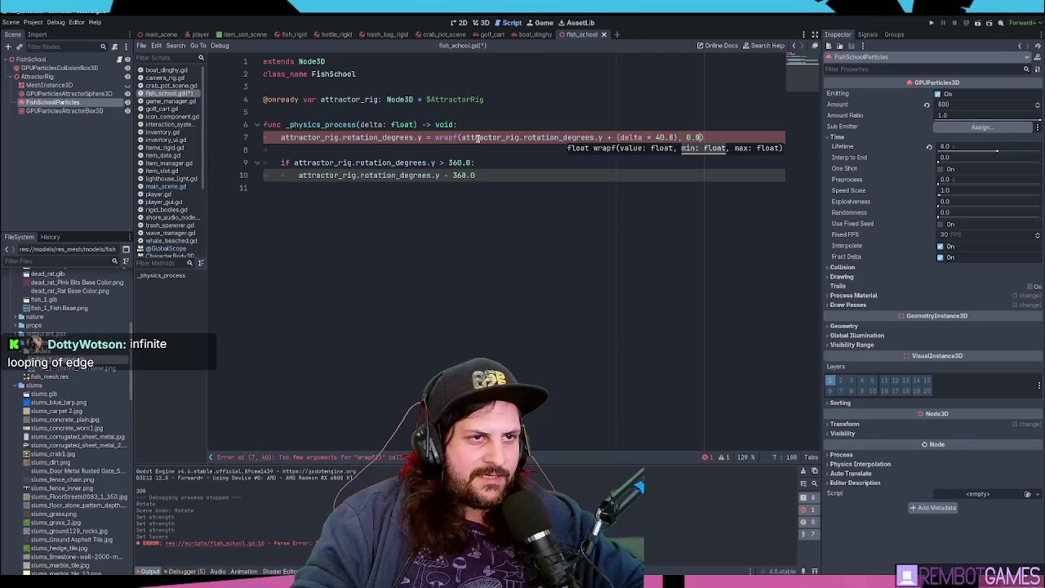
pyautogui.write(',360.')
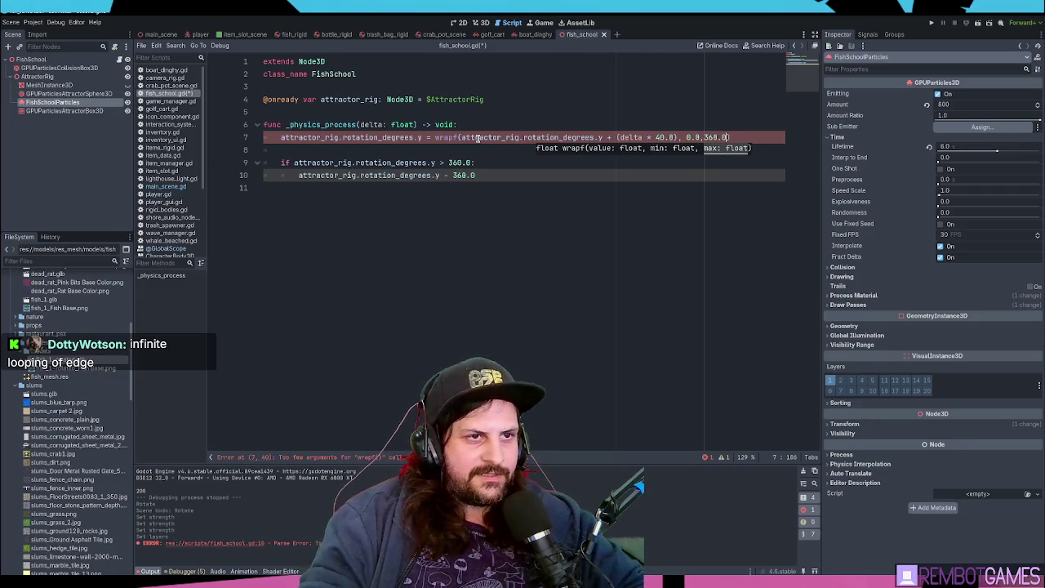
pyautogui.write('0')
pyautogui.press('Left')
pyautogui.press('Left')
pyautogui.press('Left')
pyautogui.press('BackSpace')
pyautogui.press('Left')
# Delete the old 360.0 if-block below the wrapf rotation line
pyautogui.click(500, 190)
pyautogui.hotkey('shift', 'Up')
pyautogui.hotkey('shift', 'Up')
pyautogui.hotkey('shift', 'Up')
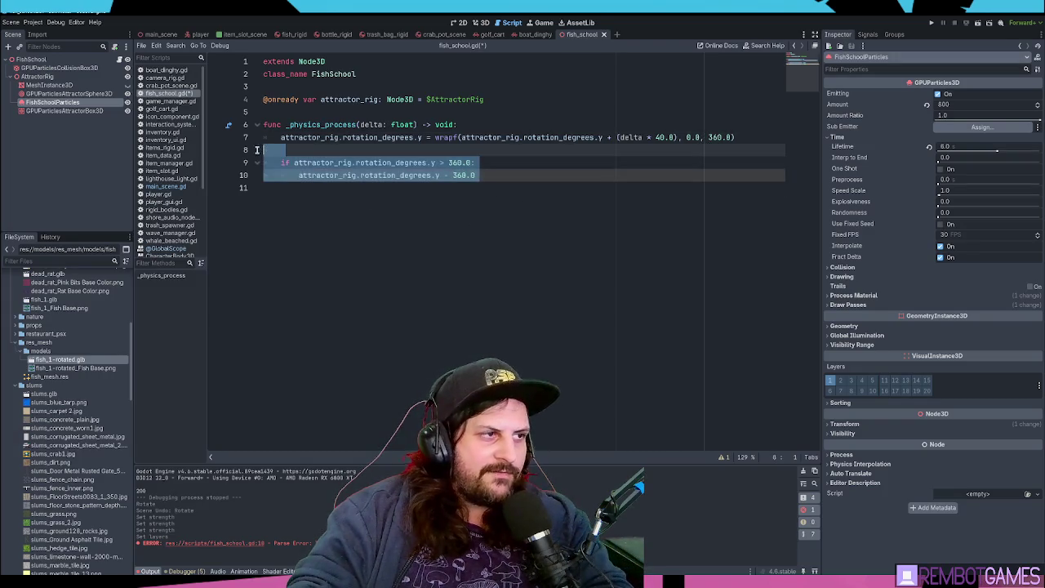
pyautogui.press('BackSpace')
pyautogui.press('BackSpace')
pyautogui.press('Up')
pyautogui.click(446, 137)
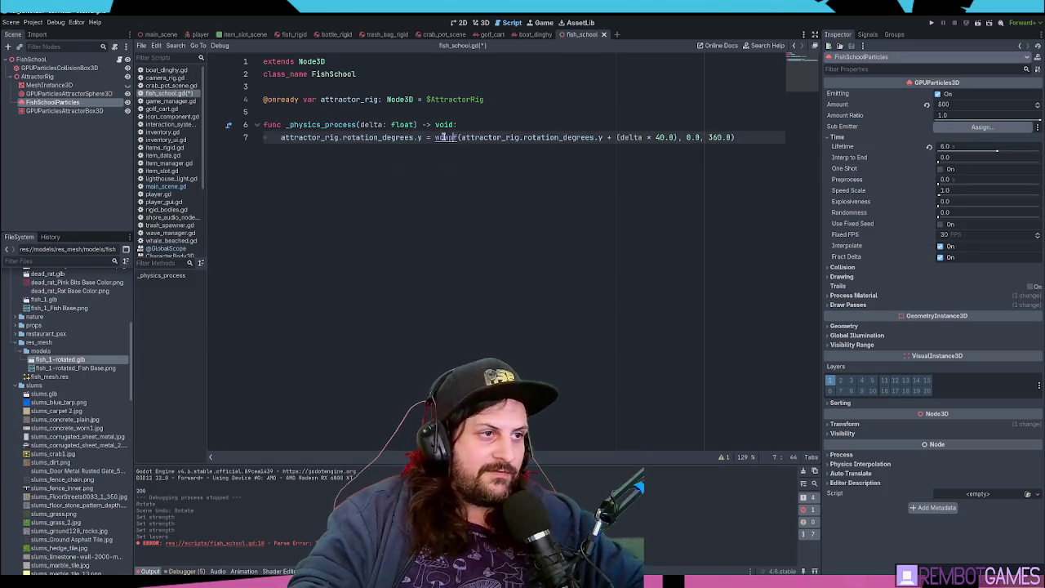
pyautogui.keyDown('ctrl'); pyautogui.click(450, 137); pyautogui.keyUp('ctrl')
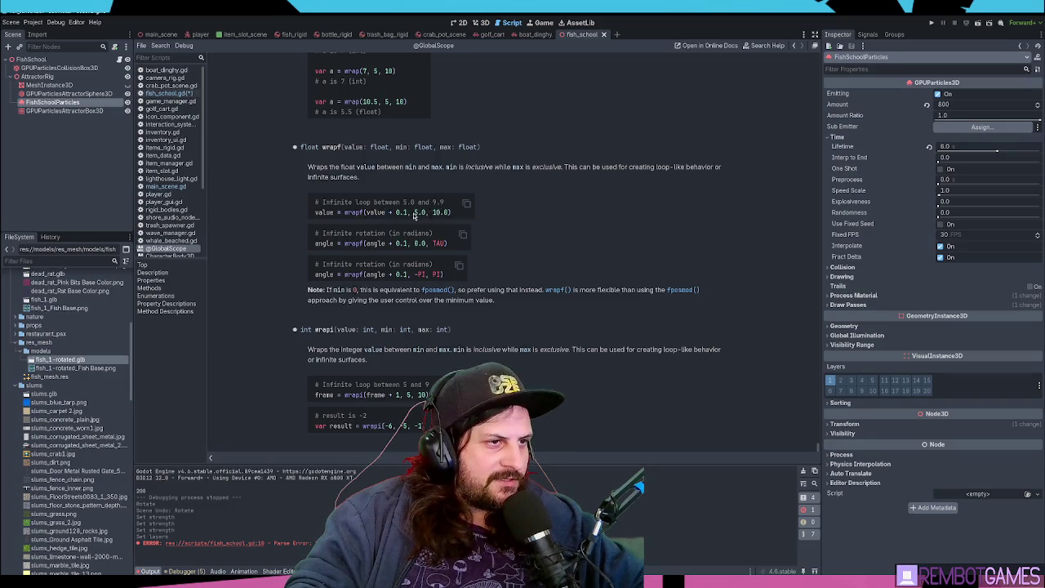
# Read the wrapf examples, noting the 5.0 to 9.9 range and 10.0 maximum, then return to fish_school.gd
pyautogui.moveTo(433, 213); pyautogui.dragTo(449, 213)
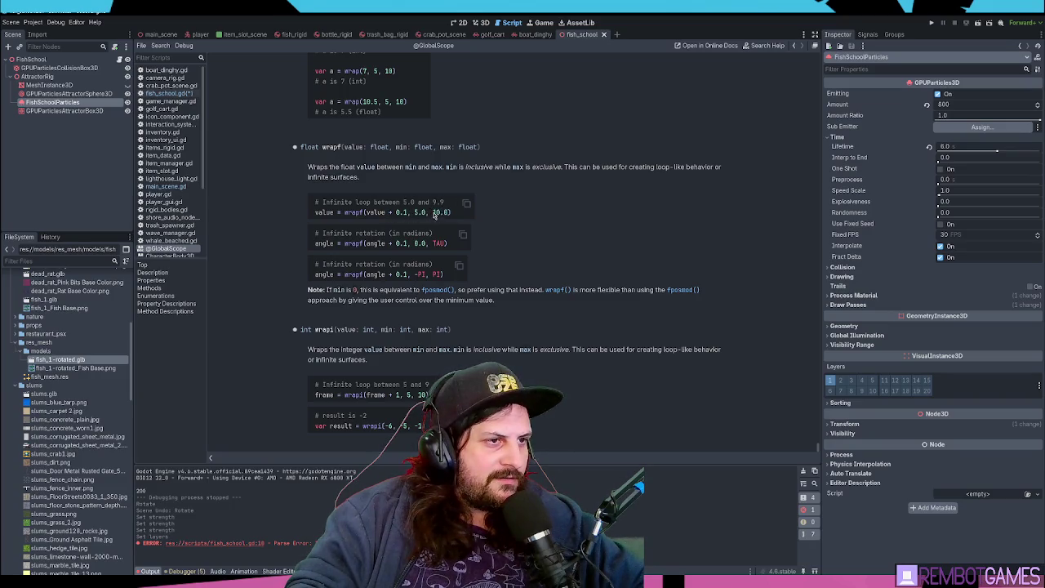
pyautogui.click(413, 214)
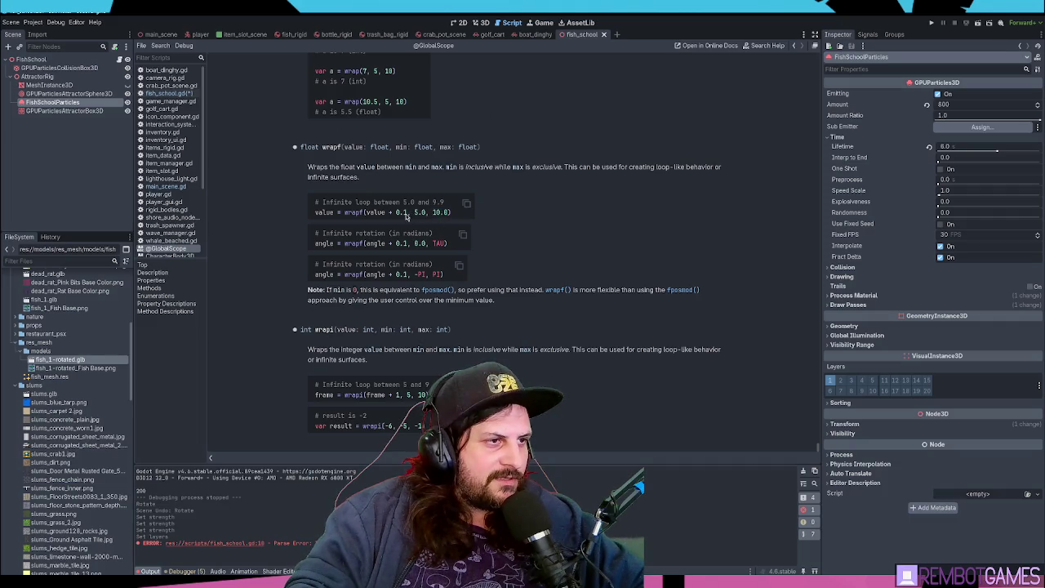
pyautogui.moveTo(400, 202); pyautogui.dragTo(445, 204)
pyautogui.click(507, 143)
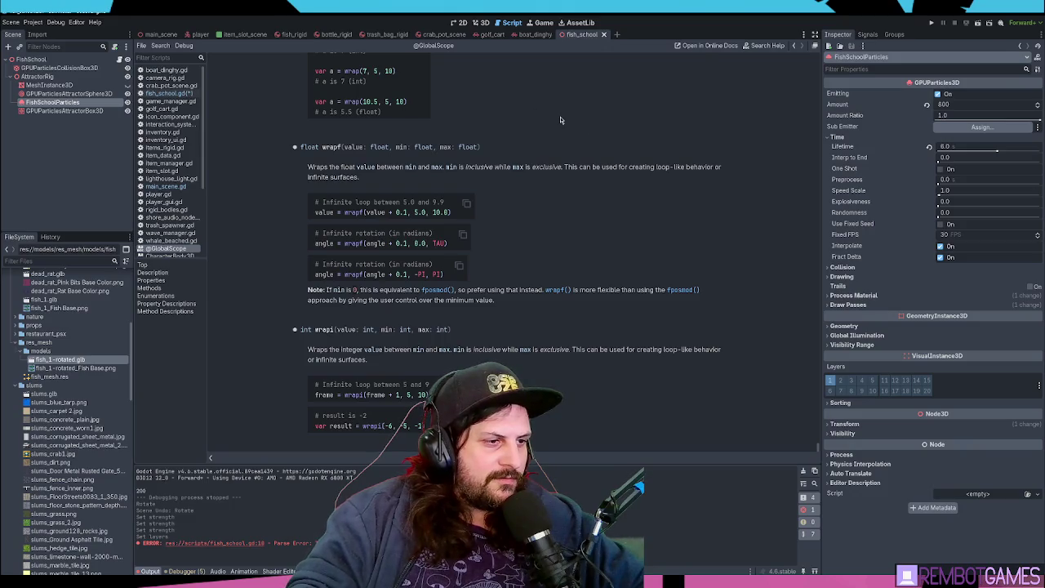
pyautogui.hotkey('alt', 'Left')
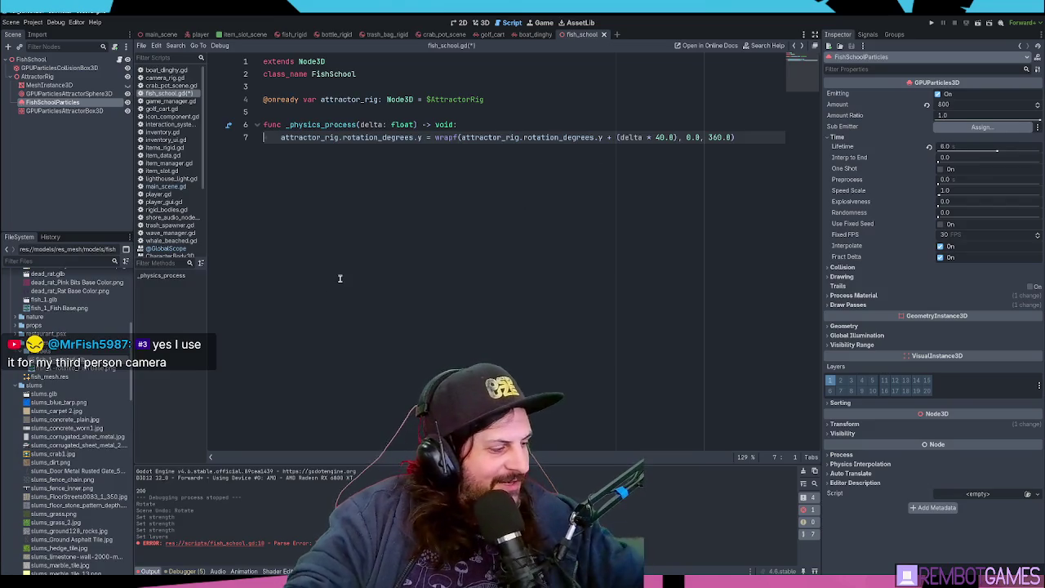
# Run the game with the rig spinning at delta * 400.0 and printing its rotation, then stop it
pyautogui.click(428, 159)
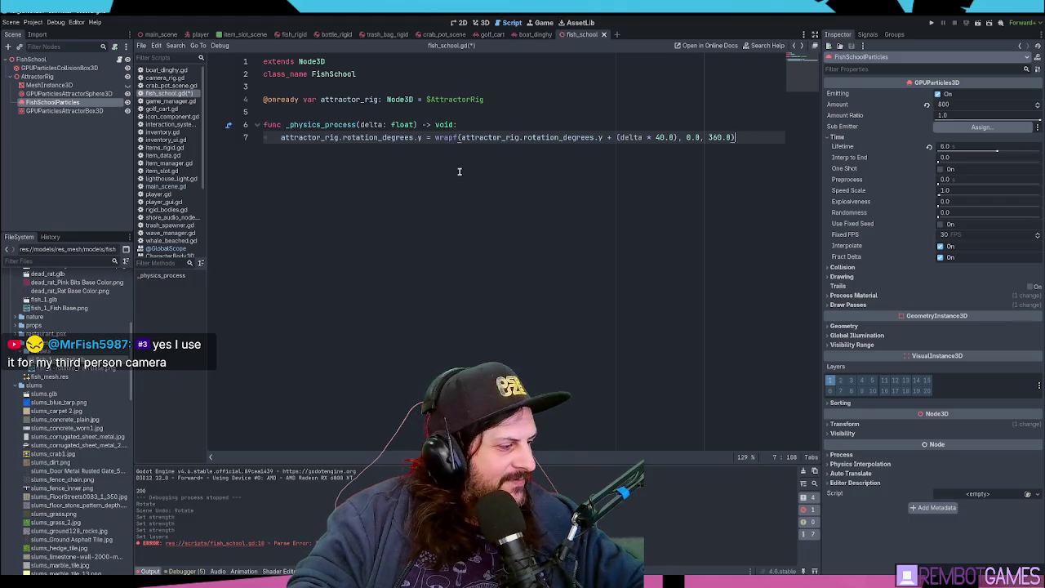
pyautogui.press('F5')
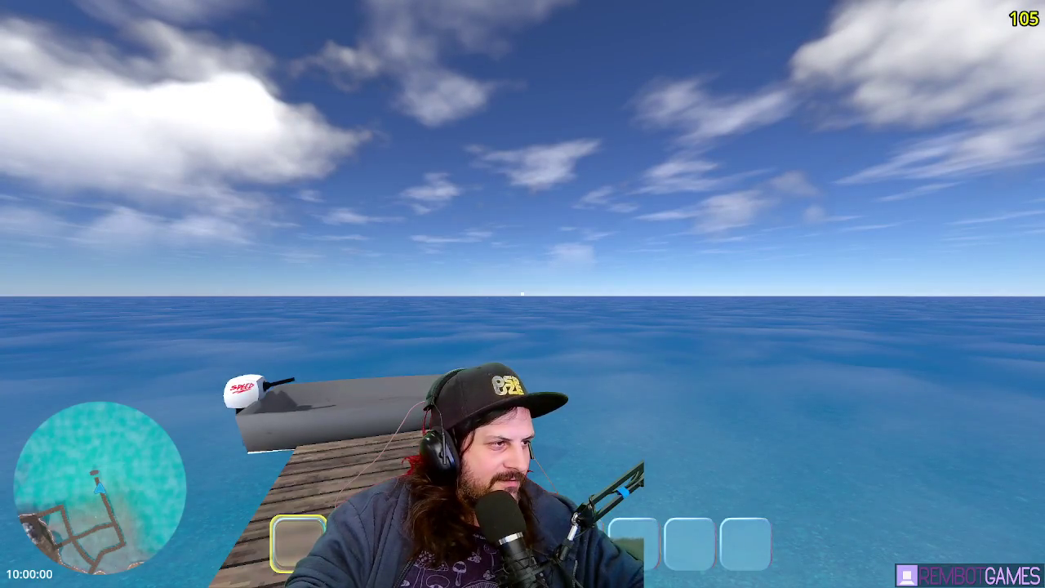
pyautogui.press('F8')
# Confirm in Output that rotation wraps from 353.33 back to 0.0, then enlarge the code area
pyautogui.moveTo(200, 516)
pyautogui.mouseDown()
pyautogui.moveTo(137, 485)
pyautogui.moveTo(181, 447)
pyautogui.mouseUp()
pyautogui.click(156, 504)
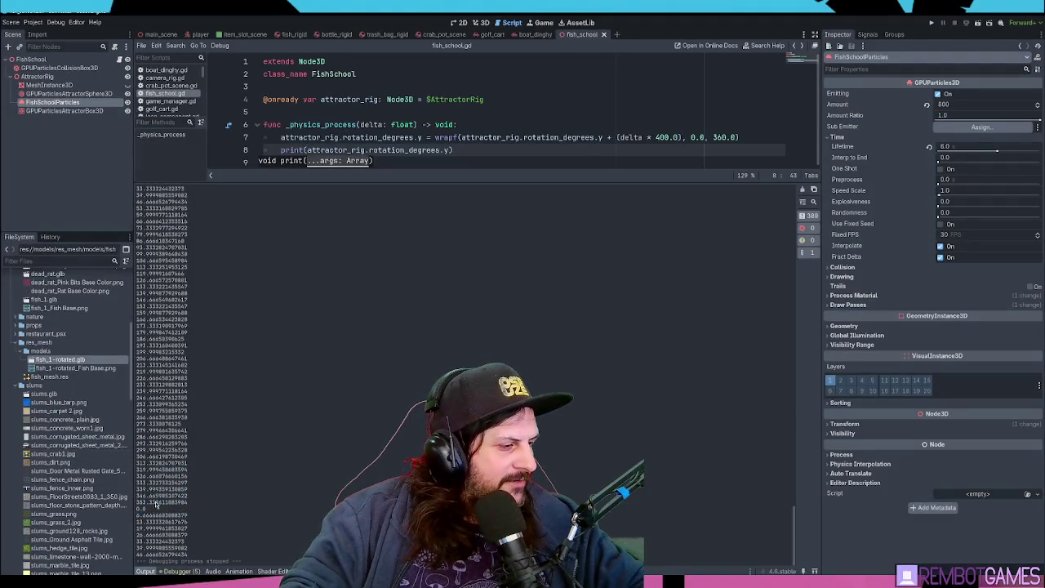
pyautogui.moveTo(140, 506); pyautogui.dragTo(193, 507)
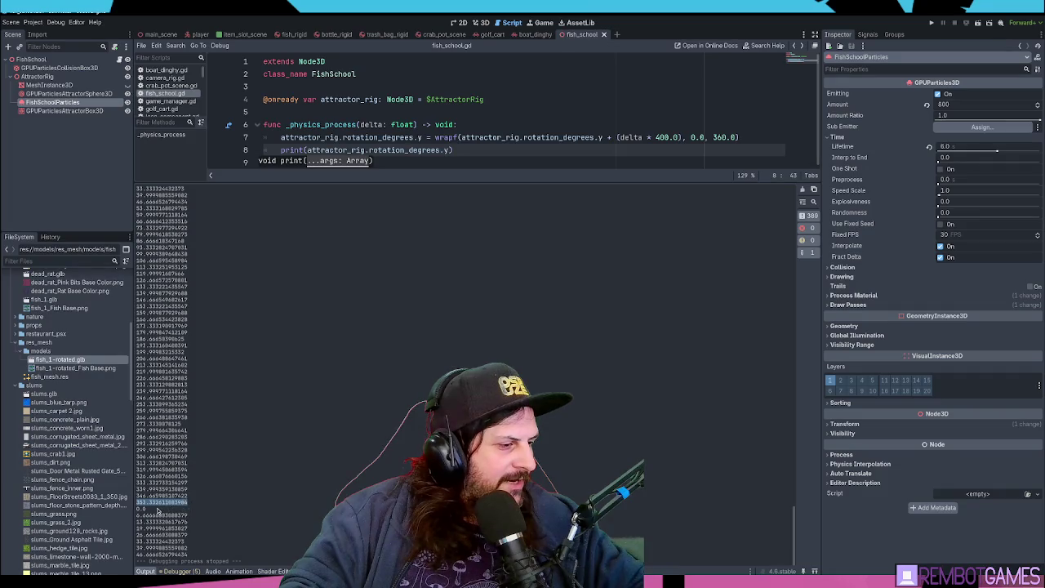
pyautogui.doubleClick(143, 509)
pyautogui.scroll(5, 189, 424)
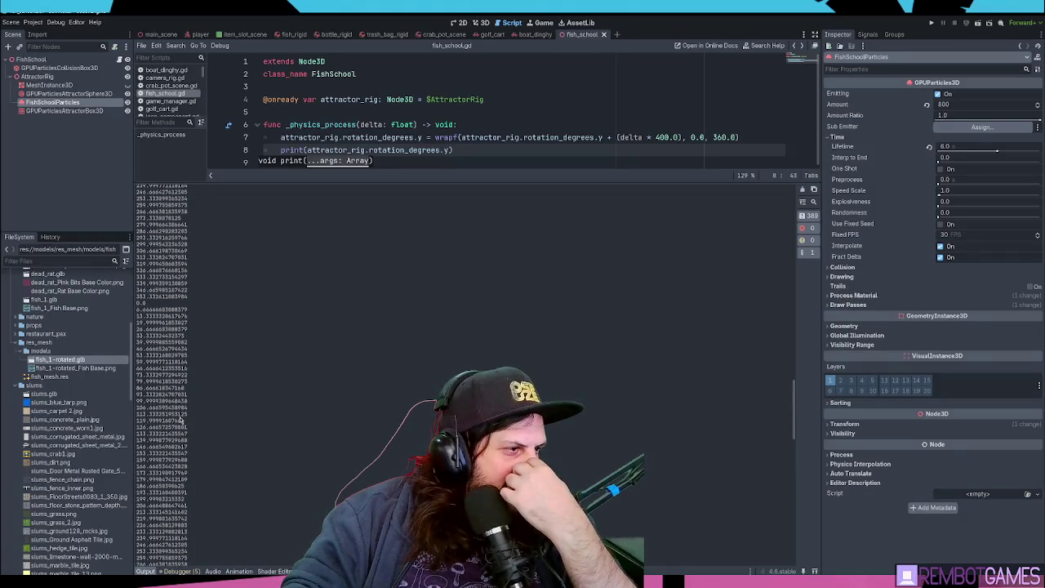
pyautogui.scroll(5, 173, 316)
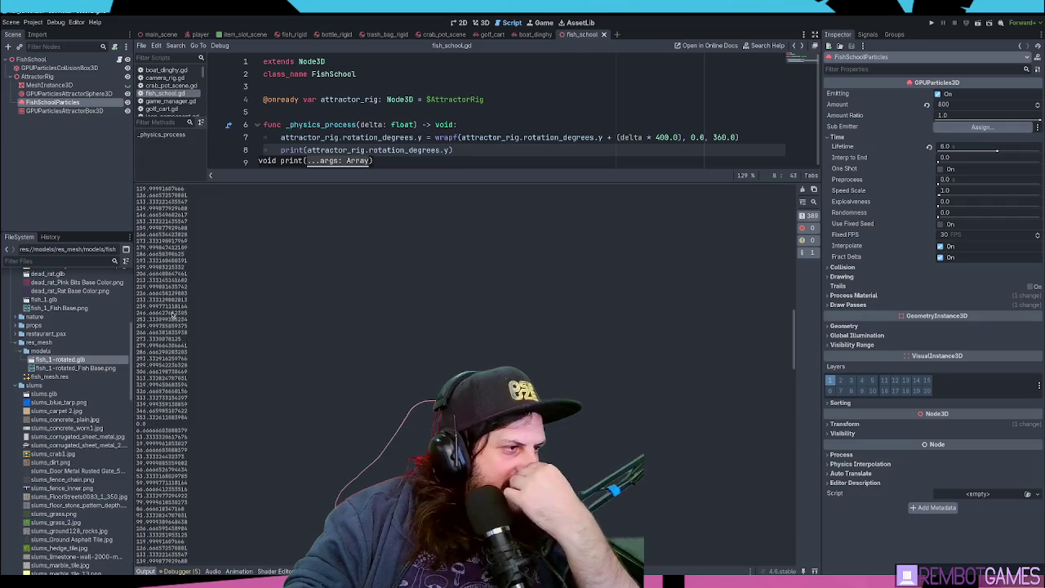
pyautogui.moveTo(363, 181); pyautogui.dragTo(384, 374)
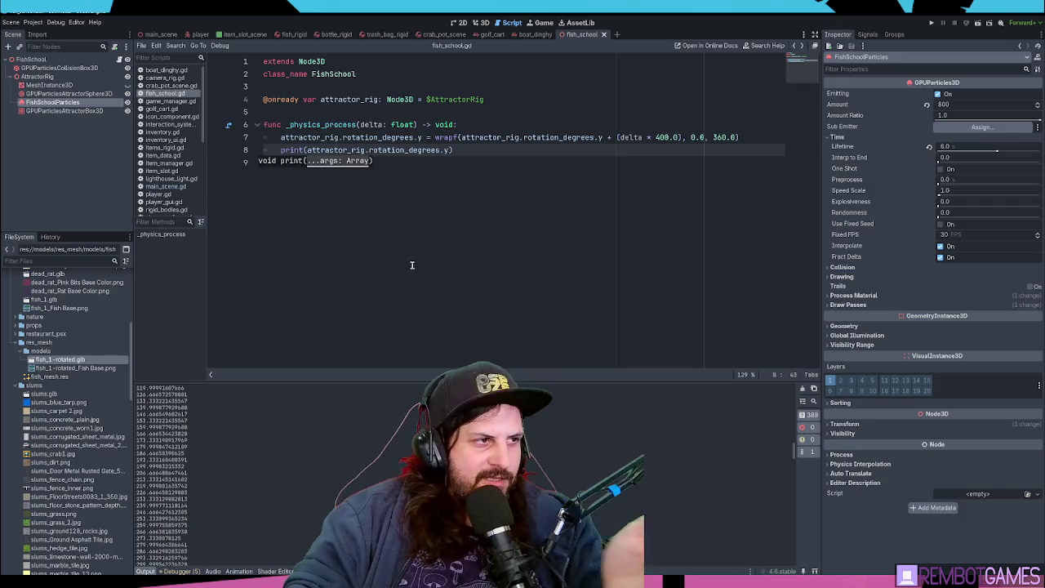
pyautogui.press('Escape')
pyautogui.click(548, 137)
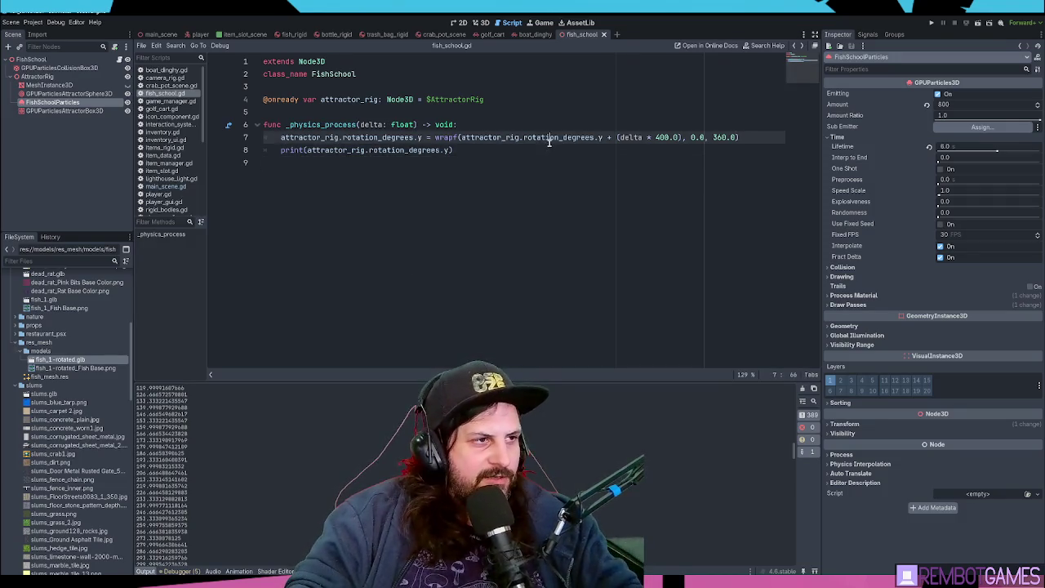
# Undo back to the older rotation code with the 360.0 if-block
pyautogui.click(527, 150)
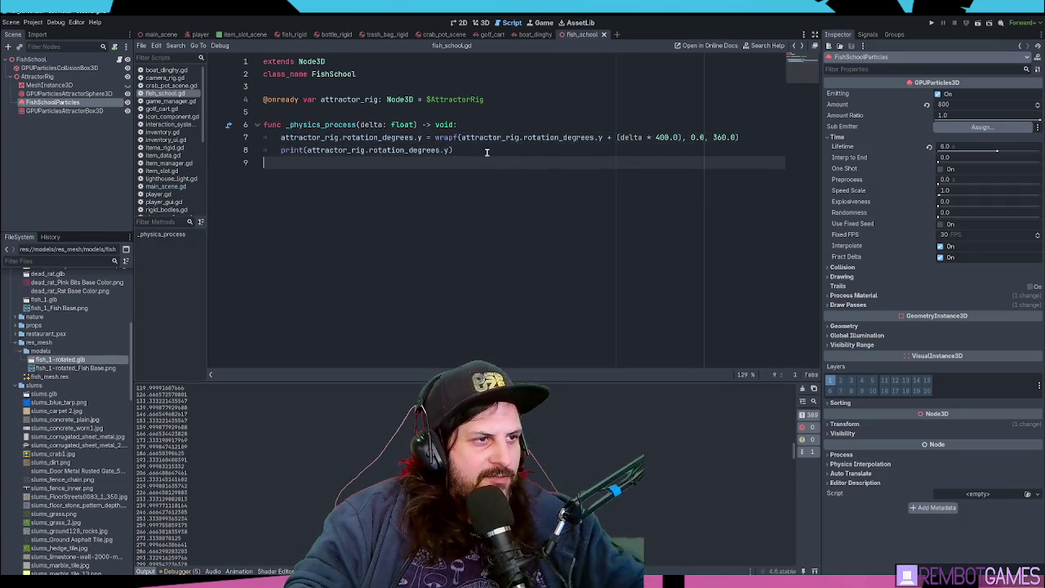
pyautogui.click(254, 139)
pyautogui.hotkey('ctrl', 'z')
pyautogui.hotkey('ctrl', 'z')
pyautogui.hotkey('ctrl', 'z')
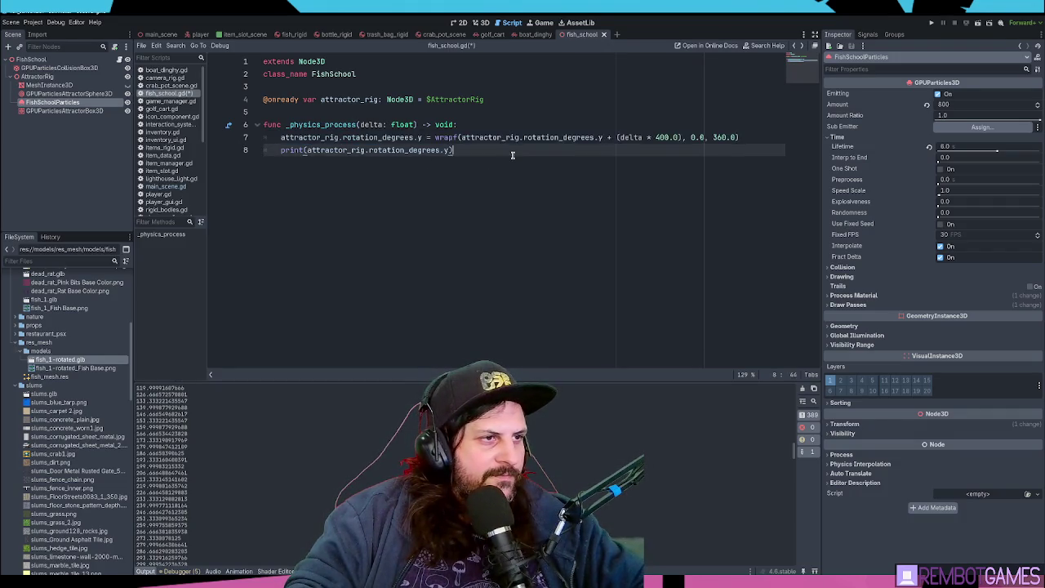
pyautogui.hotkey('ctrl', 'z')
pyautogui.hotkey('ctrl', 'z')
pyautogui.hotkey('ctrl', 'z')
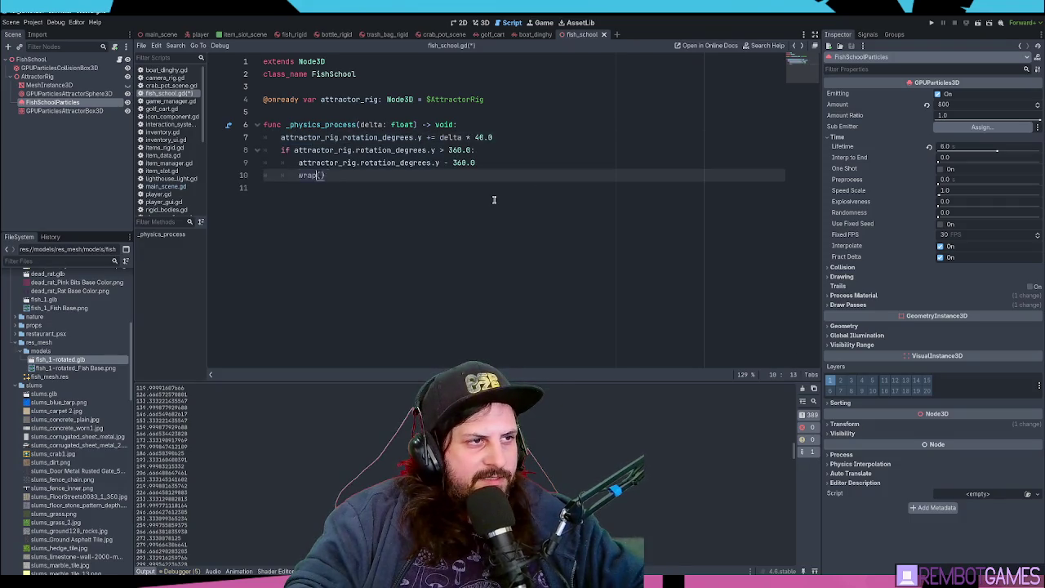
pyautogui.hotkey('ctrl', 'z')
pyautogui.hotkey('ctrl', 'z')
pyautogui.hotkey('ctrl', 'z')
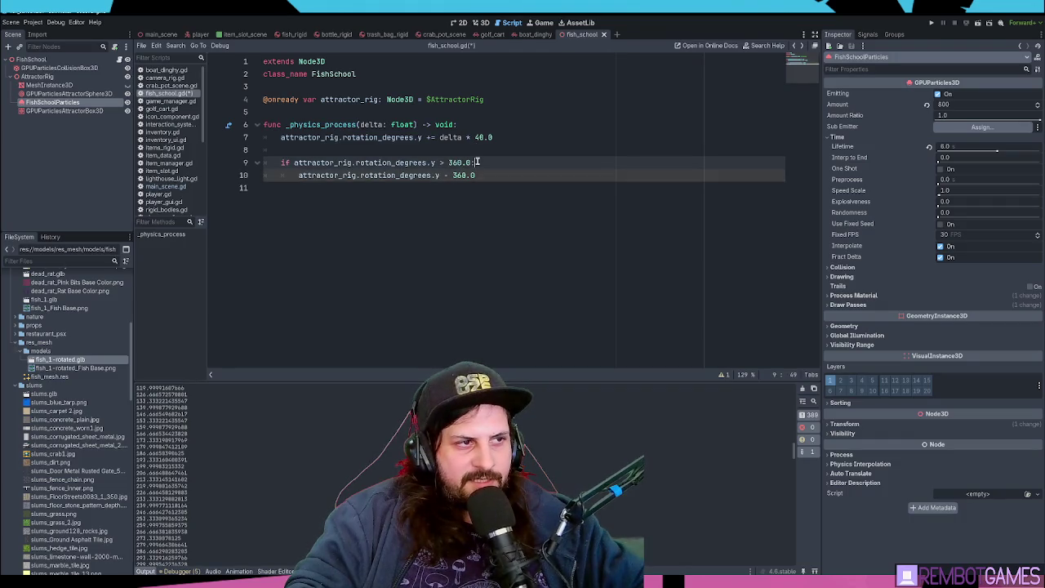
# Add a sample overshoot value line beneath the if-block's subtraction
pyautogui.click(487, 175)
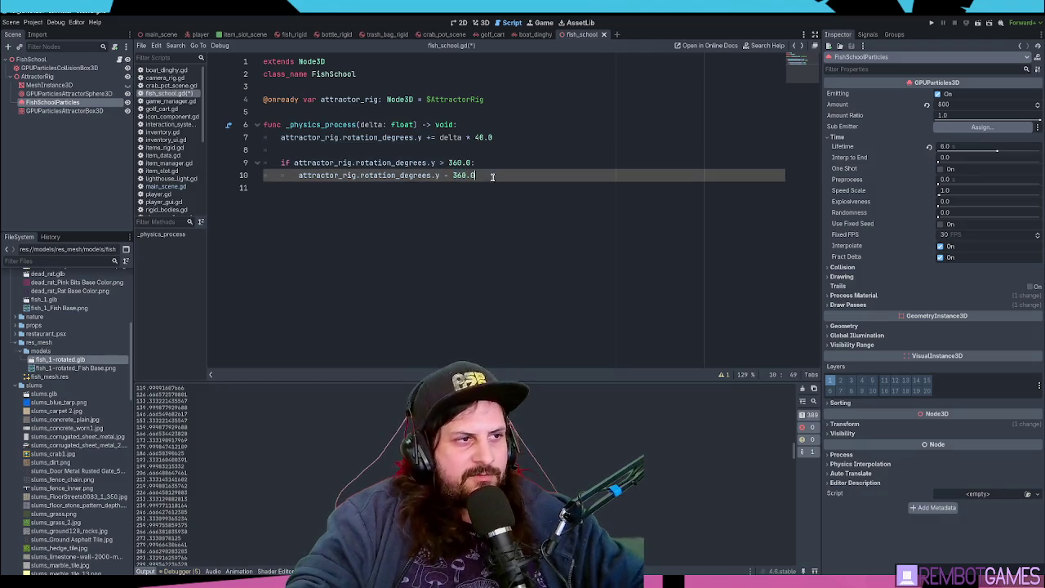
pyautogui.press('Return')
pyautogui.press('BackSpace')
pyautogui.press('BackSpace')
pyautogui.write('360.152154')
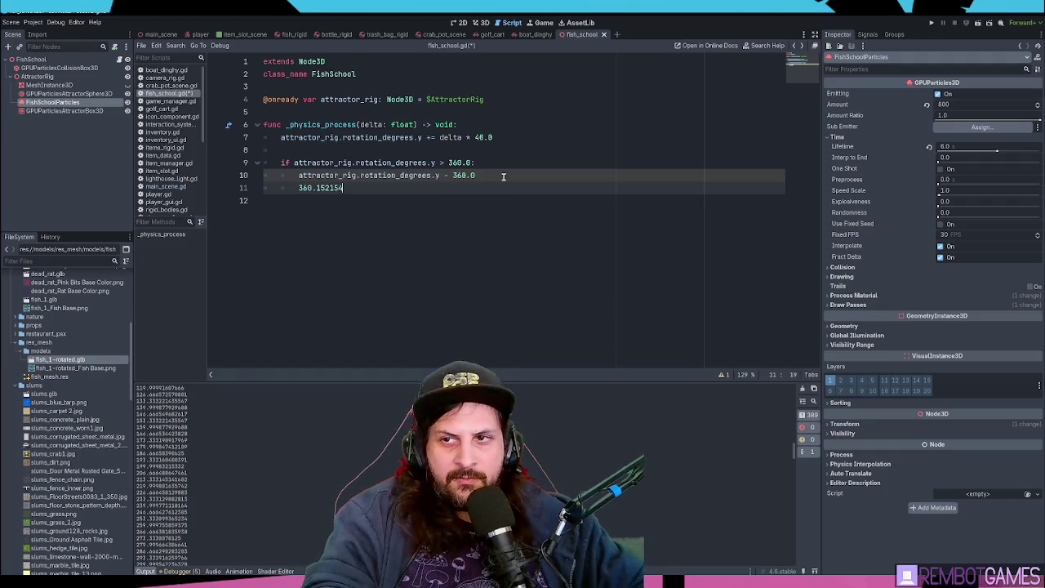
pyautogui.press('Home')
pyautogui.hotkey('ctrl', 'shift', 'Right')
pyautogui.write('0')
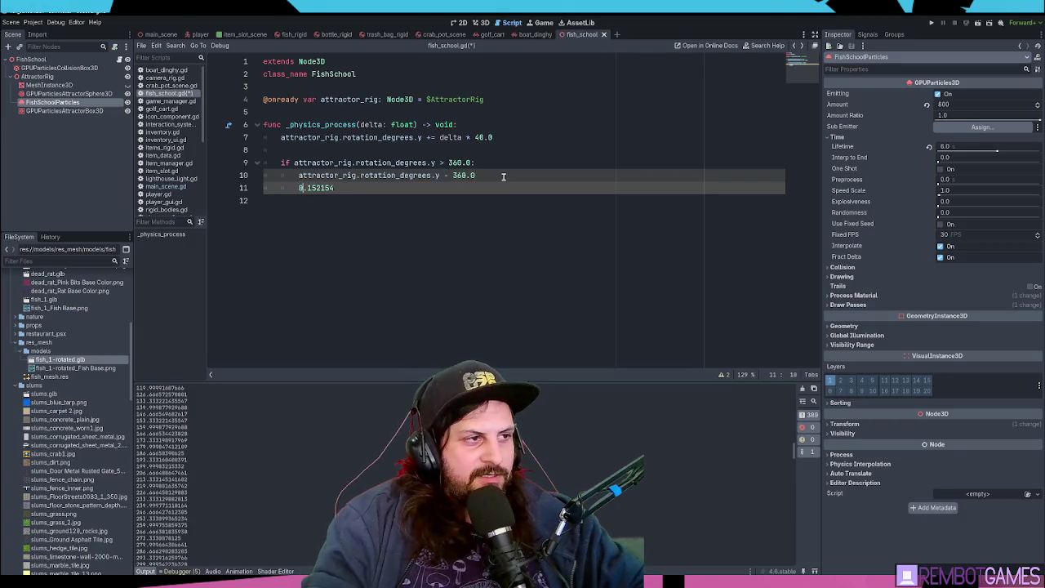
pyautogui.moveTo(333, 188)
pyautogui.mouseDown()
pyautogui.moveTo(279, 188)
pyautogui.moveTo(356, 187)
pyautogui.mouseUp()
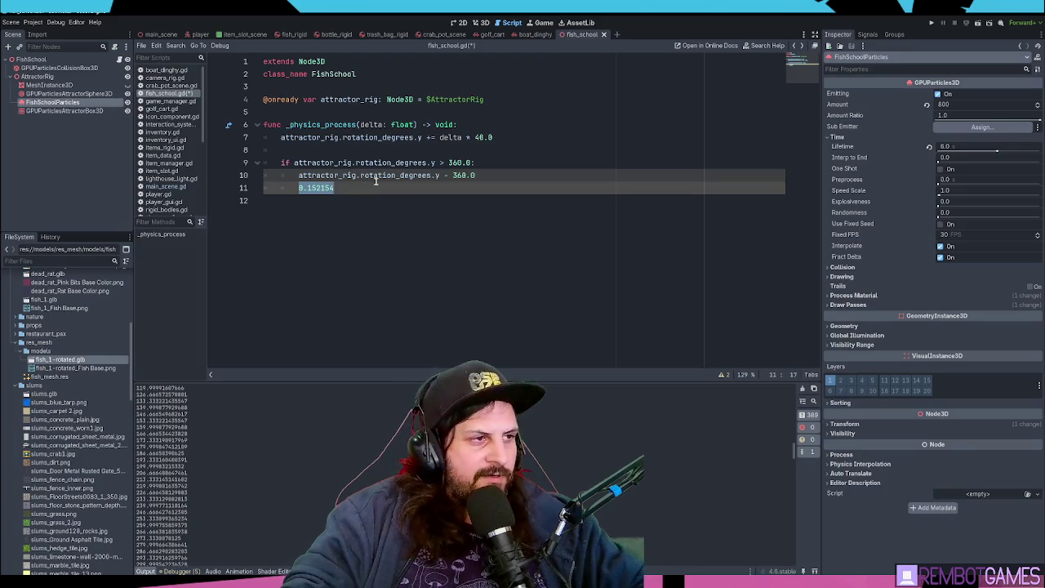
pyautogui.press('Right')
# Delete the if-block and sample line, then paste back the aligned wrapf rotation line
pyautogui.moveTo(336, 188)
pyautogui.mouseDown()
pyautogui.moveTo(299, 187)
pyautogui.moveTo(244, 166)
pyautogui.mouseUp()
pyautogui.press('BackSpace')
pyautogui.click(326, 148)
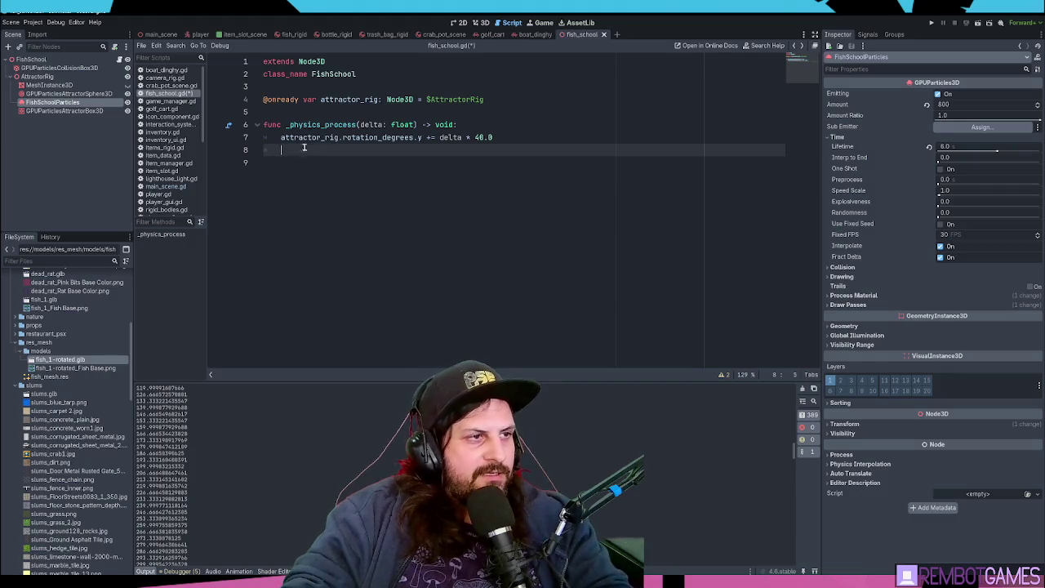
pyautogui.write('attractor_rig.rotation_degrees.y = wrapf(attractor_rig.rotation_degrees.y + (delta * 400.0), 0.0, 360.0)')
pyautogui.click(297, 150)
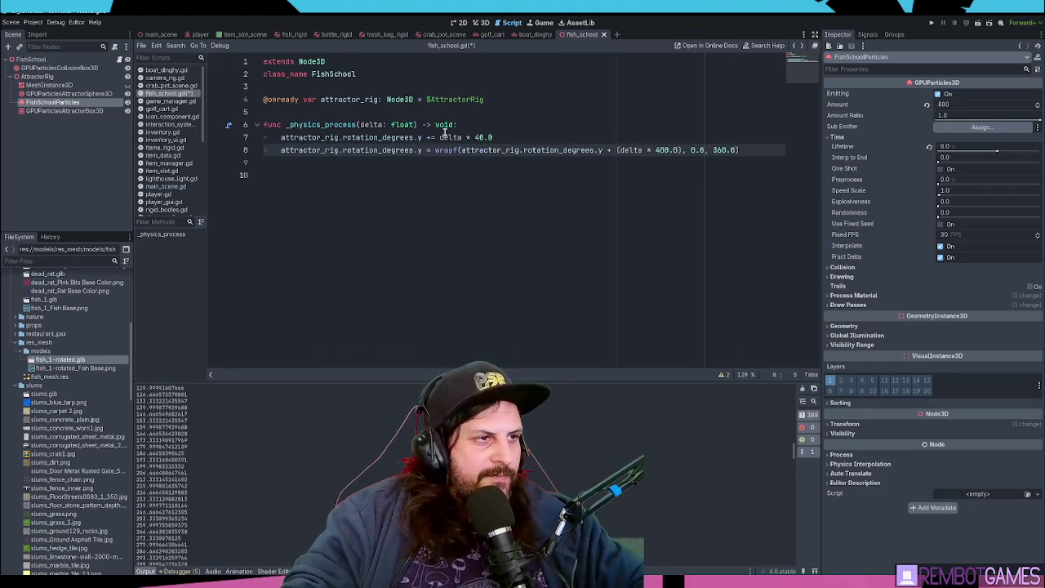
pyautogui.press('BackSpace')
# Remove the old += rotation line, save fish_school.gd, and restore the speed to delta * 40.0
pyautogui.click(516, 134)
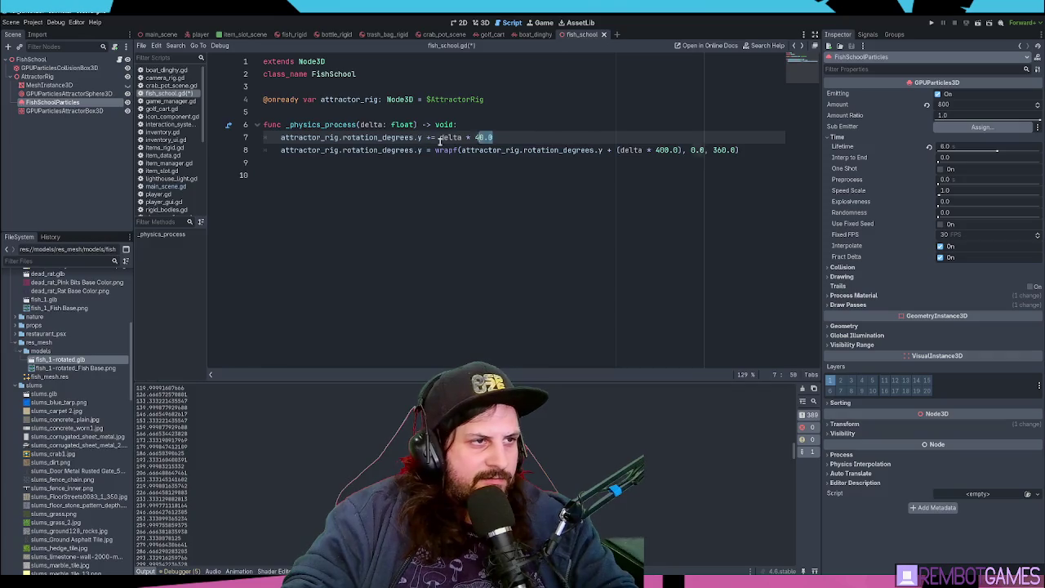
pyautogui.moveTo(493, 137); pyautogui.dragTo(218, 141)
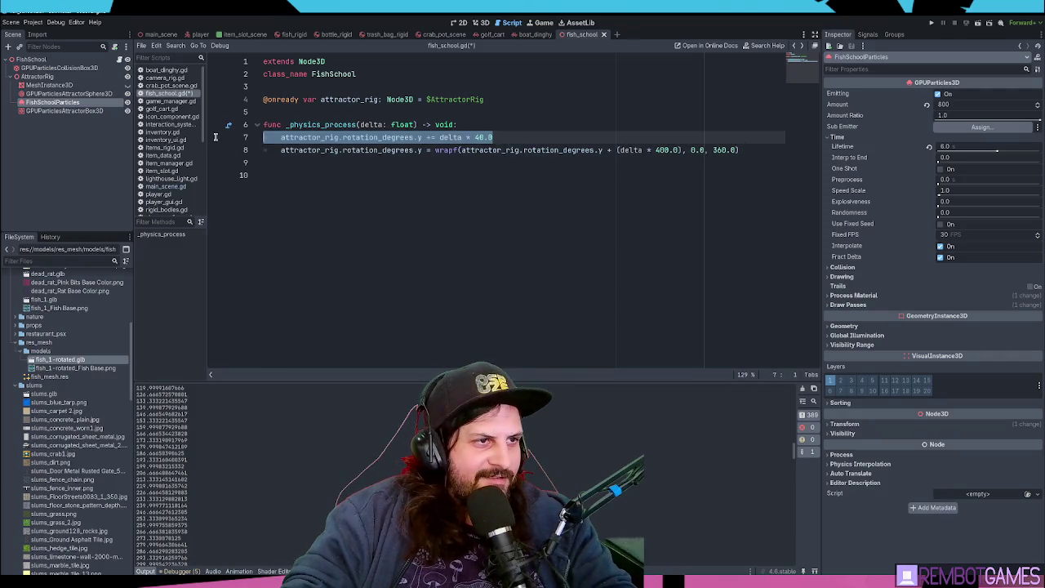
pyautogui.press('BackSpace')
pyautogui.press('BackSpace')
pyautogui.click(565, 137)
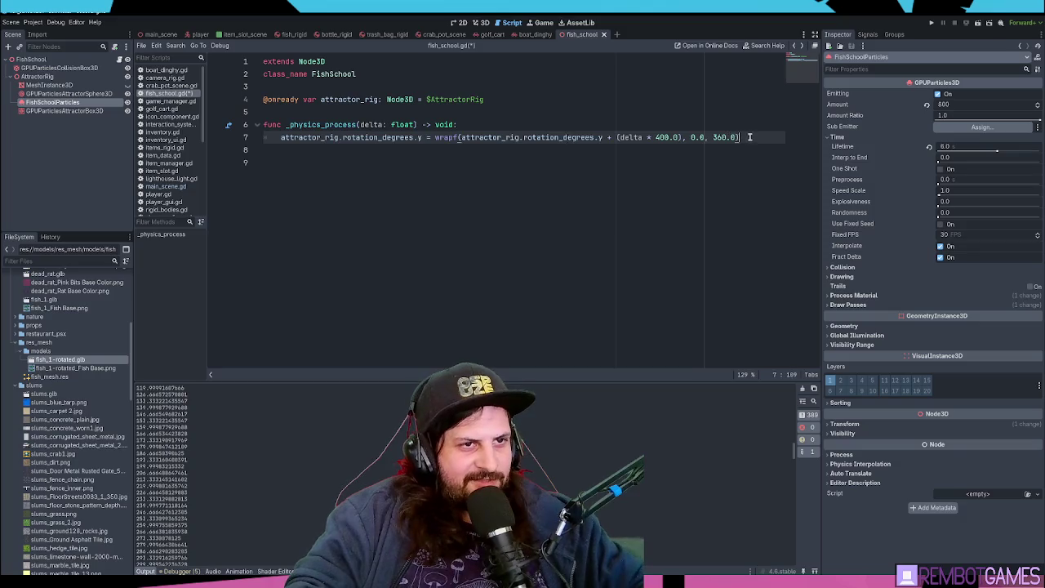
pyautogui.click(588, 160)
pyautogui.hotkey('ctrl', 's')
pyautogui.hotkey('ctrl', 'z')
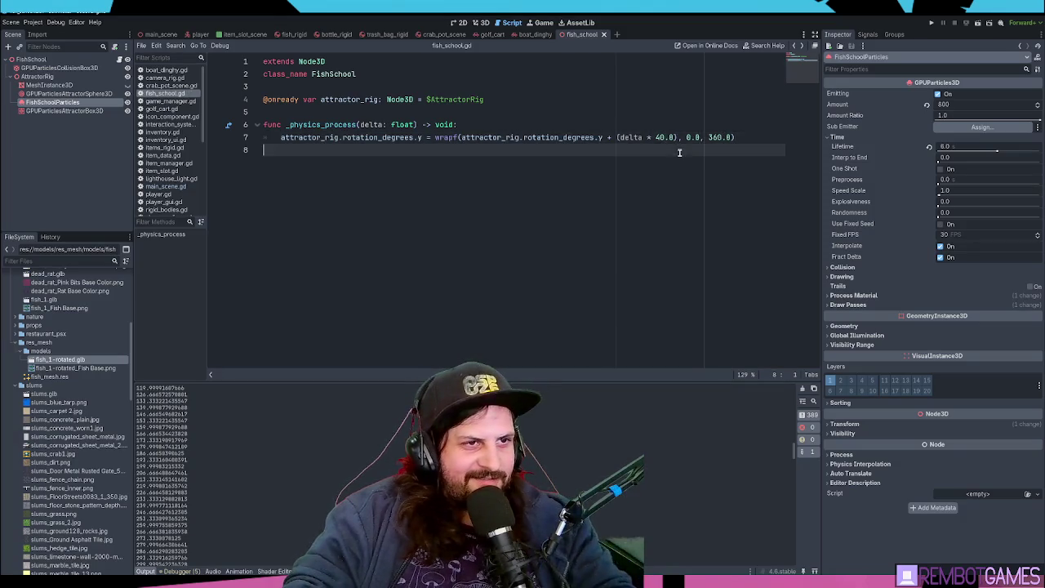
pyautogui.press('F6')
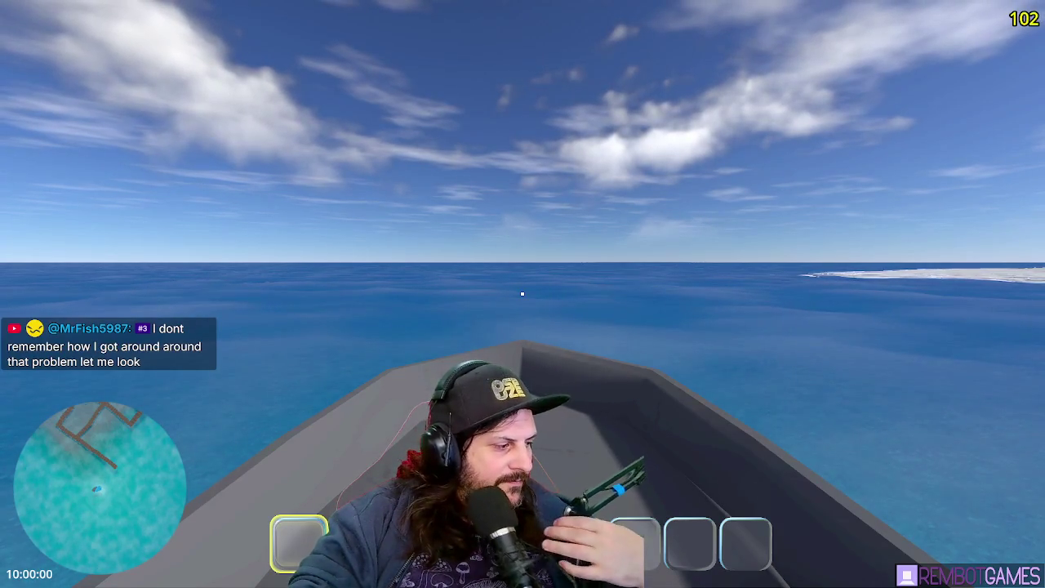
# Stop the running game and return to the wrapf documentation in the editor
pyautogui.press('F8')
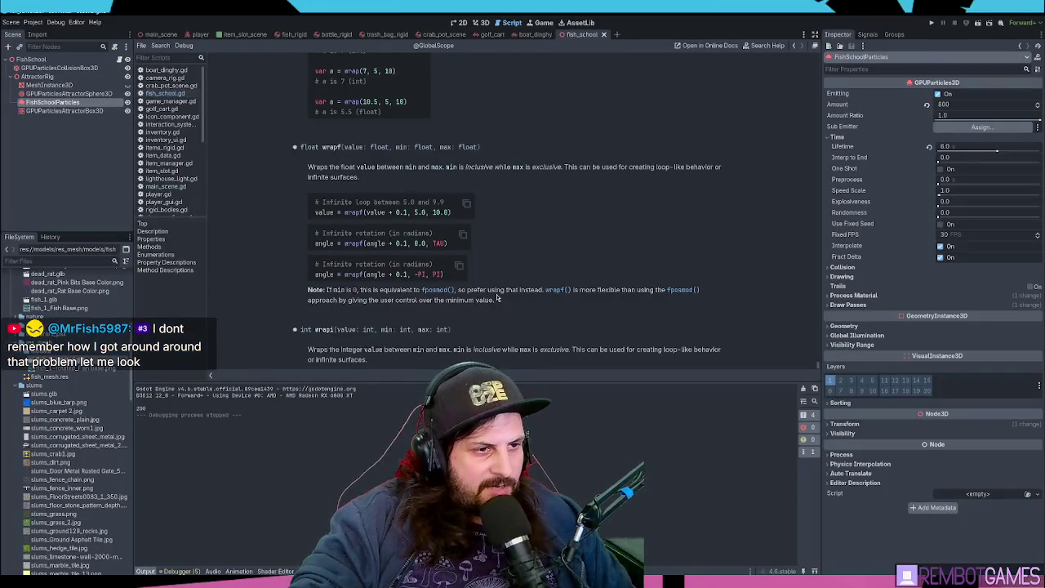
# Read through the wrapf and wrapi entries, noting the remark about min
pyautogui.scroll(-1, 499, 294)
pyautogui.scroll(-1, 497, 268)
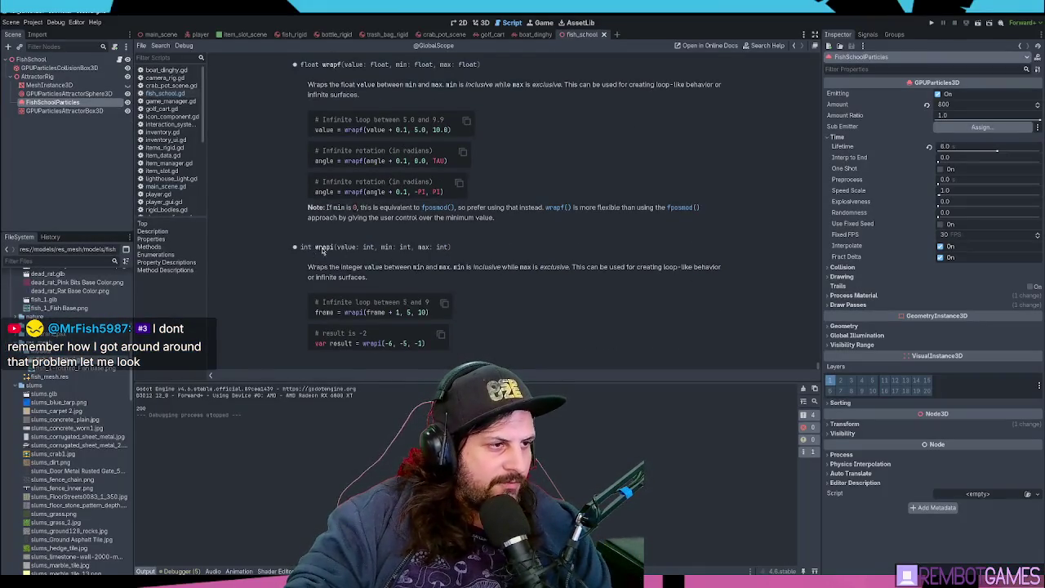
pyautogui.scroll(6, 343, 223)
pyautogui.scroll(7, 343, 223)
pyautogui.scroll(-8, 336, 265)
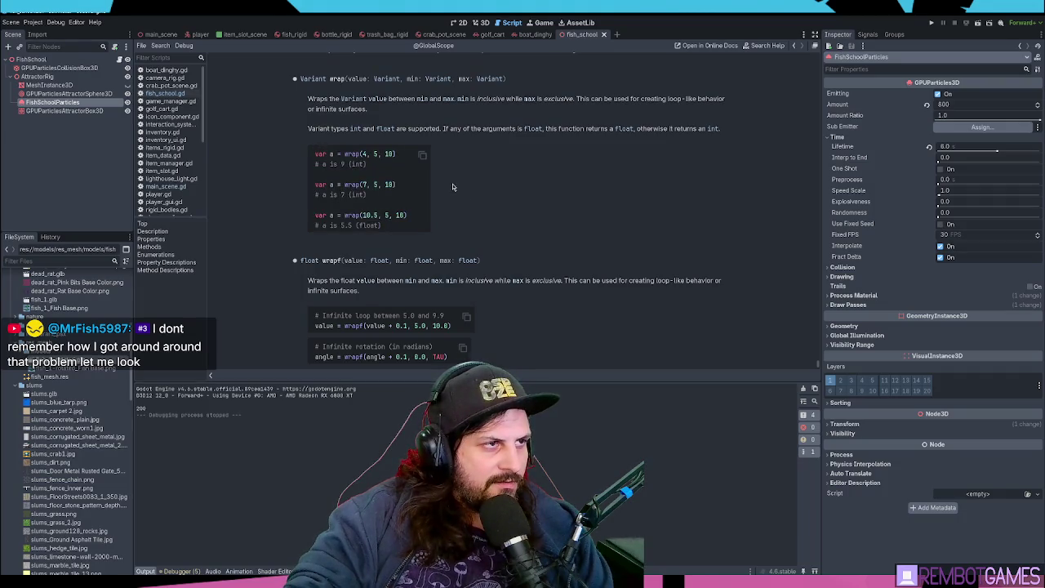
pyautogui.scroll(-3, 454, 189)
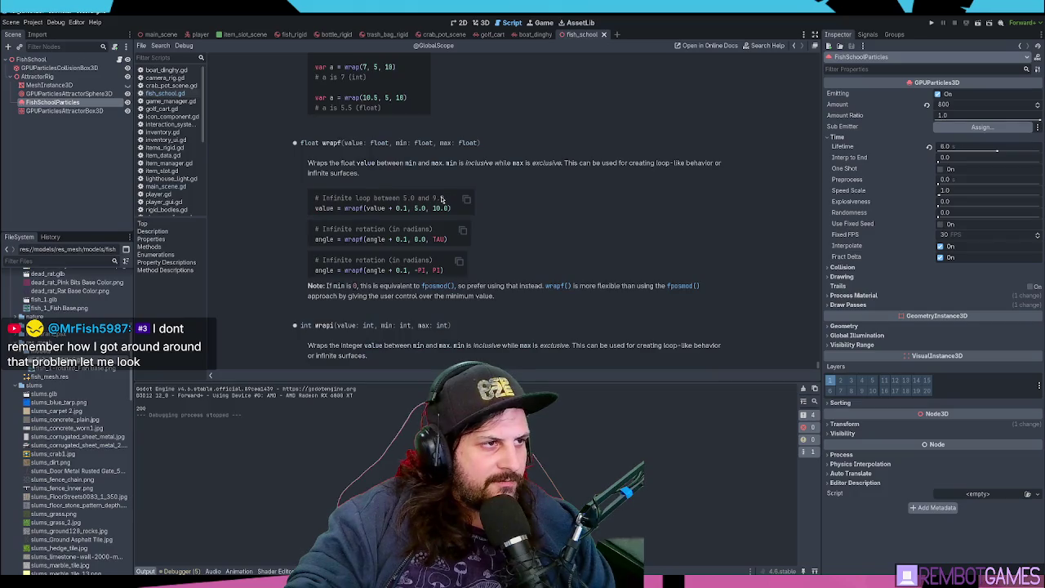
pyautogui.scroll(-2, 413, 183)
pyautogui.scroll(1, 414, 183)
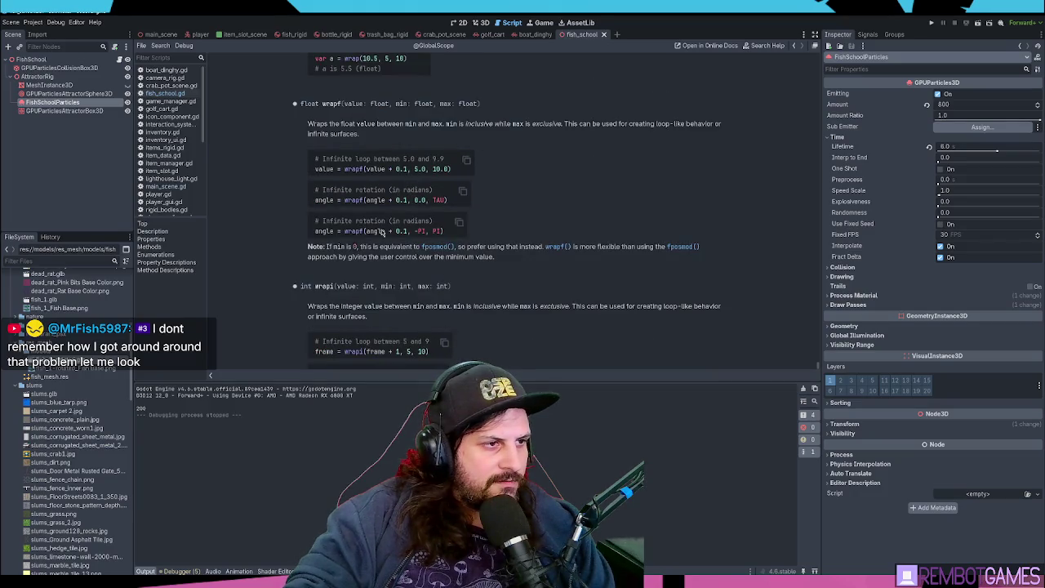
pyautogui.moveTo(333, 246); pyautogui.dragTo(353, 248)
pyautogui.click(362, 253)
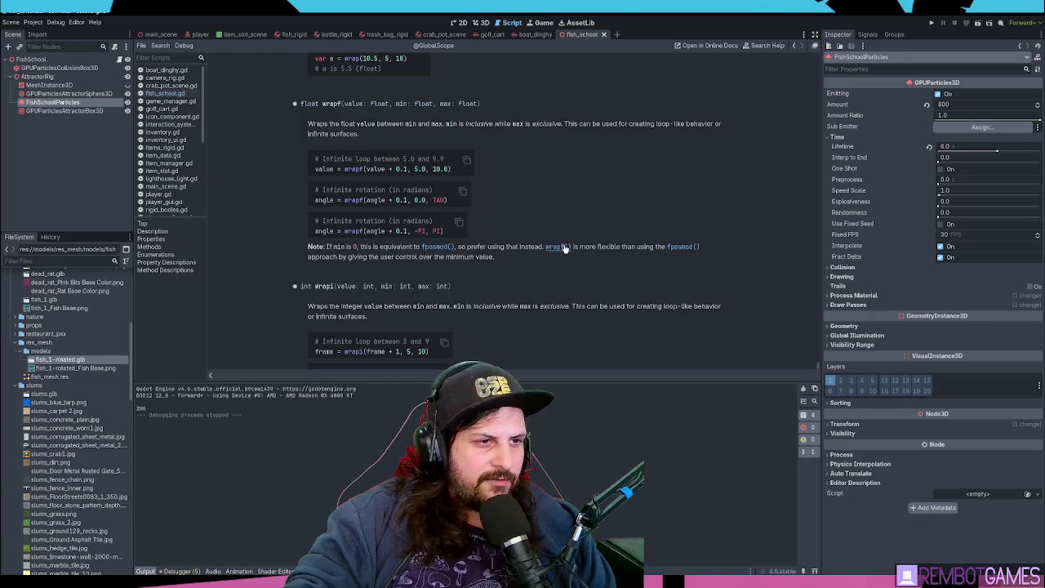
# Follow the fposmod link, compare the fmod and fposmod entries, then go back to fish_school.gd
pyautogui.click(682, 246)
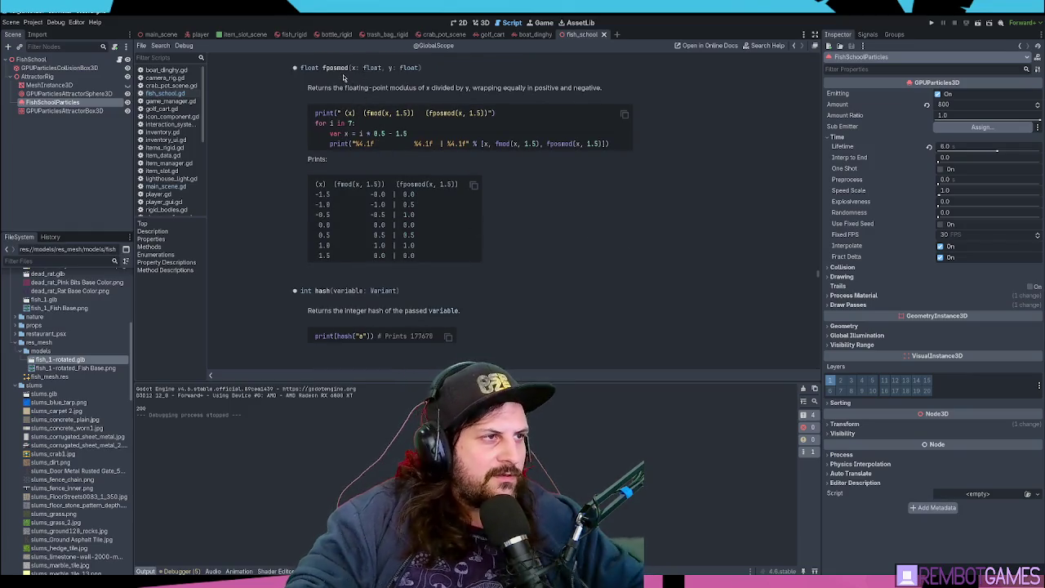
pyautogui.moveTo(480, 88)
pyautogui.mouseDown()
pyautogui.moveTo(576, 88)
pyautogui.moveTo(433, 88)
pyautogui.mouseUp()
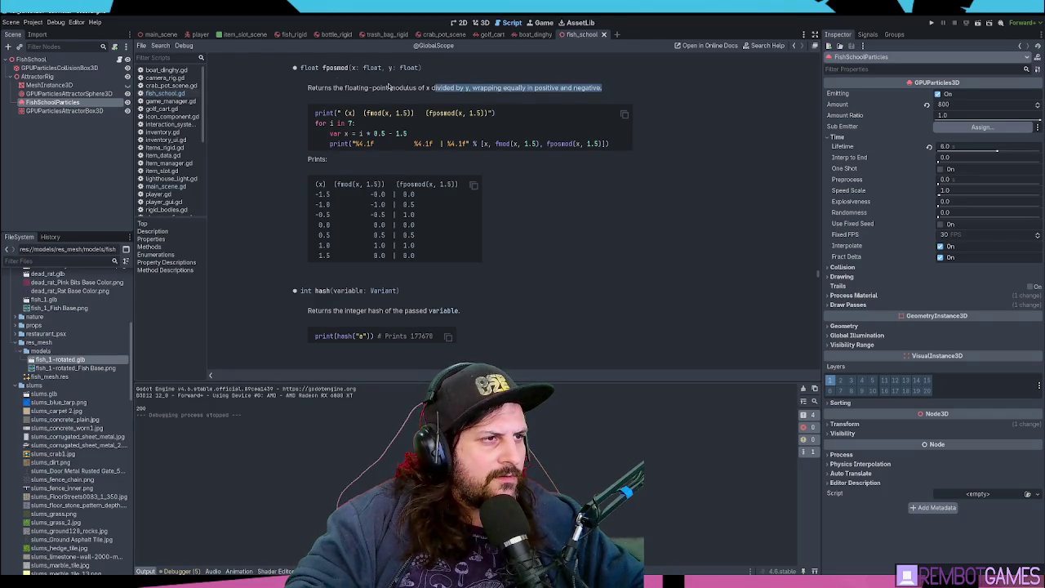
pyautogui.click(371, 89)
pyautogui.scroll(-1, 424, 114)
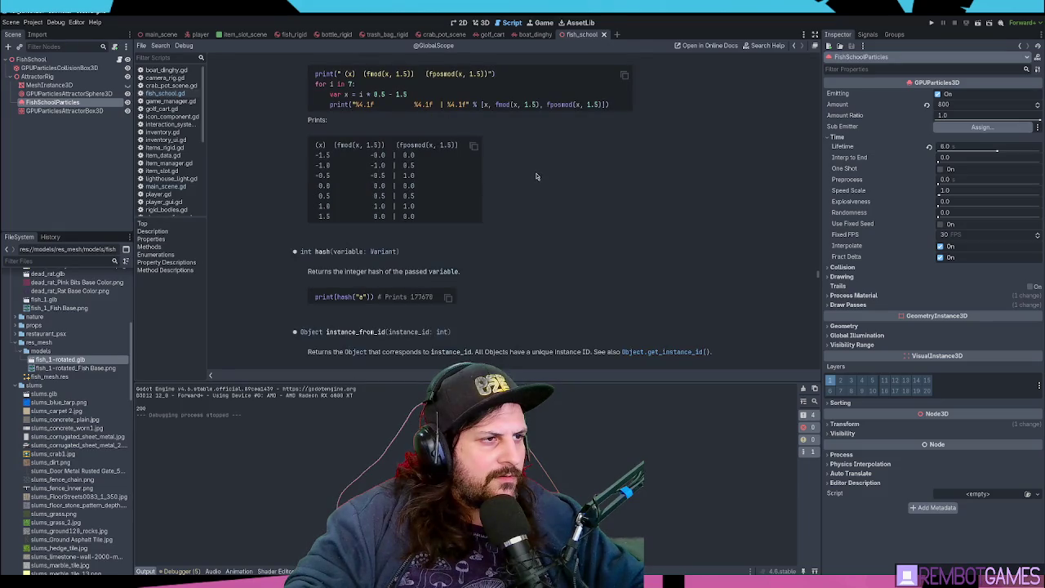
pyautogui.scroll(-1, 536, 173)
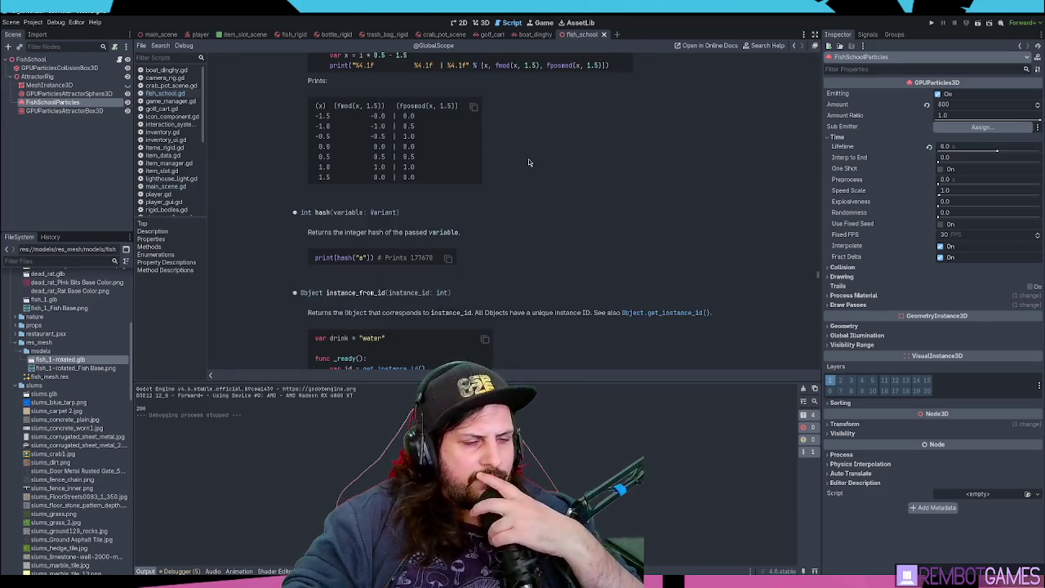
pyautogui.scroll(5, 533, 160)
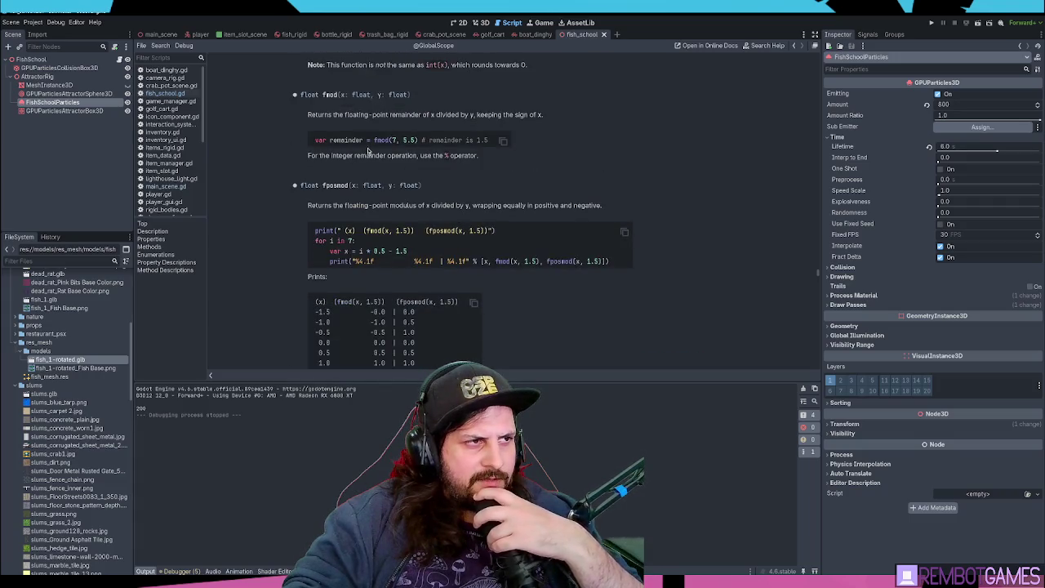
pyautogui.doubleClick(331, 94)
pyautogui.doubleClick(335, 186)
pyautogui.click(336, 187)
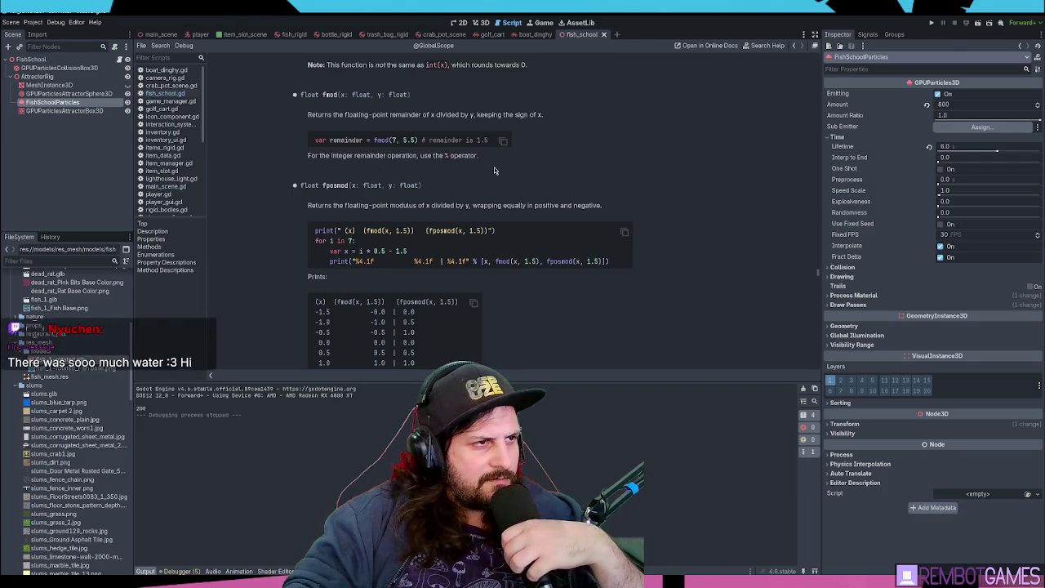
pyautogui.hotkey('alt', 'Left')
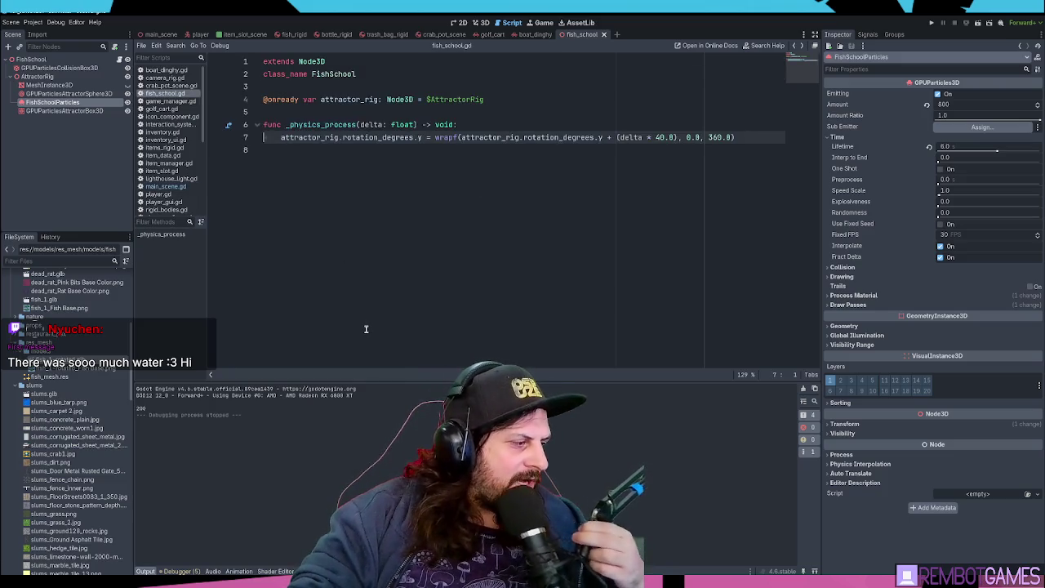
# Run the game, stop it, and relaunch it to test the wrapf-rotating attractor rig
pyautogui.click(420, 227)
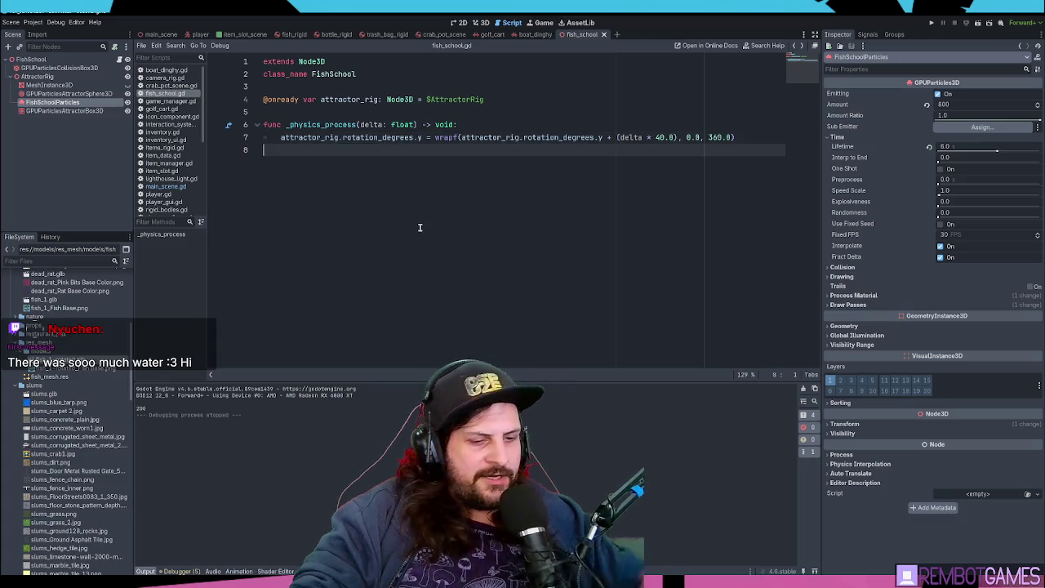
pyautogui.press('F5')
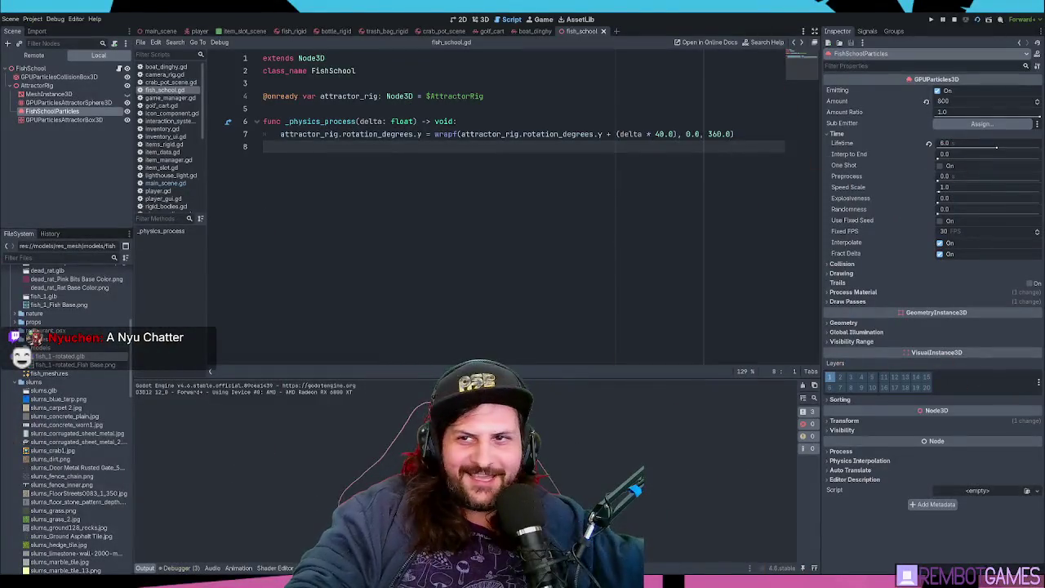
pyautogui.press('F8')
pyautogui.press('F6')
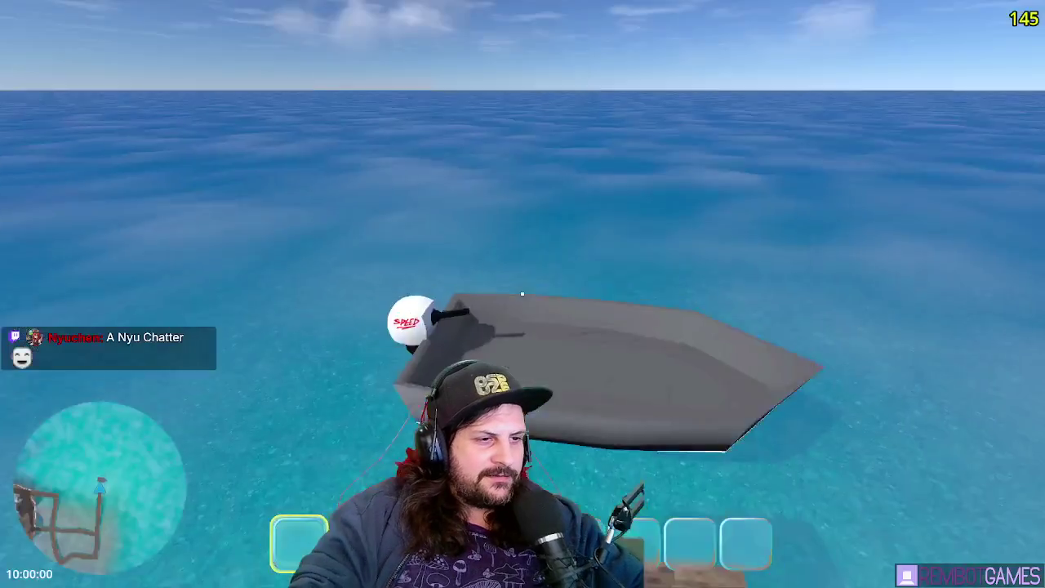
# Drive the boat forward out to open sea until the fish school swirls alongside
pyautogui.press('w')
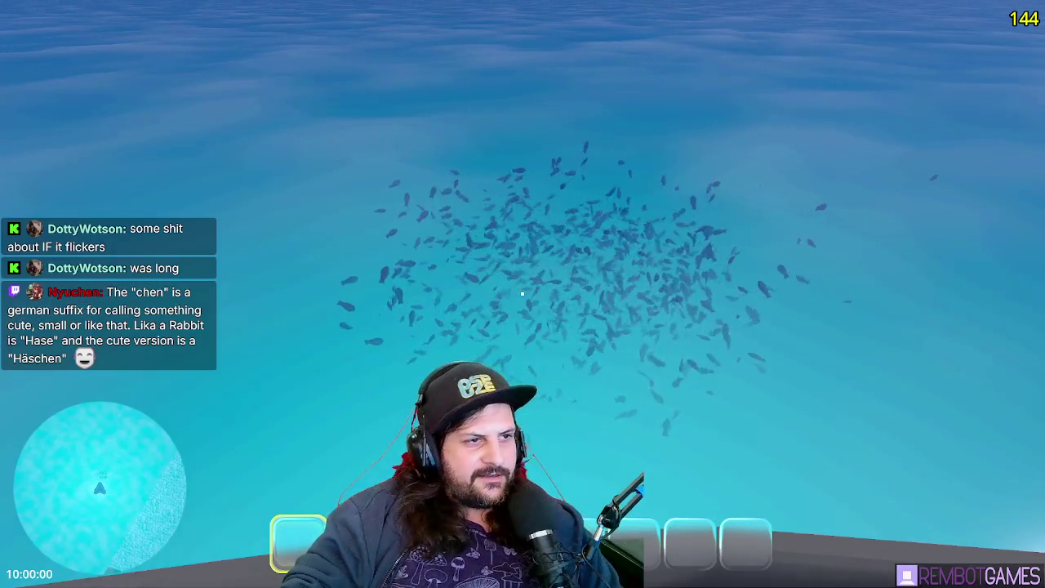
# Stop the game after watching the fish circle, and deselect the particles node
pyautogui.moveTo(522, 294)
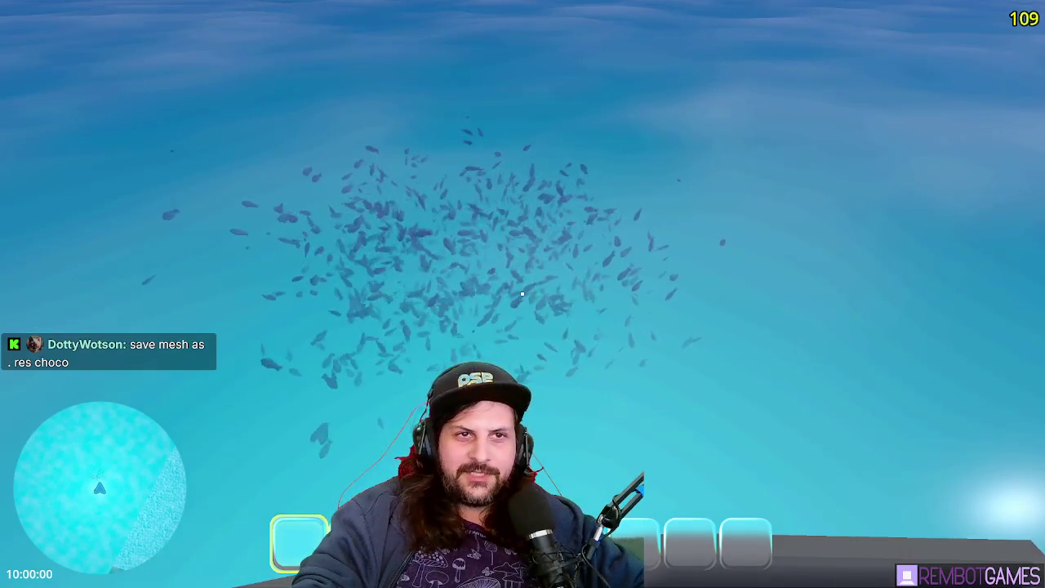
pyautogui.press('F8')
pyautogui.click(86, 139)
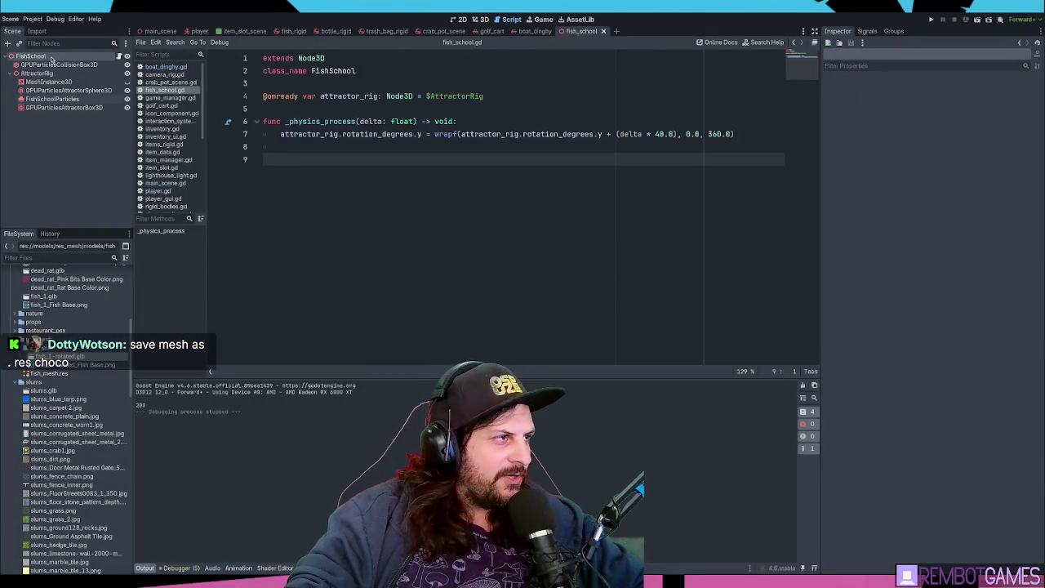
# Filter the FileSystem by 'fish' and select fish_1-rotated.glb under res_mesh/models
pyautogui.click(35, 256)
pyautogui.write('fish')
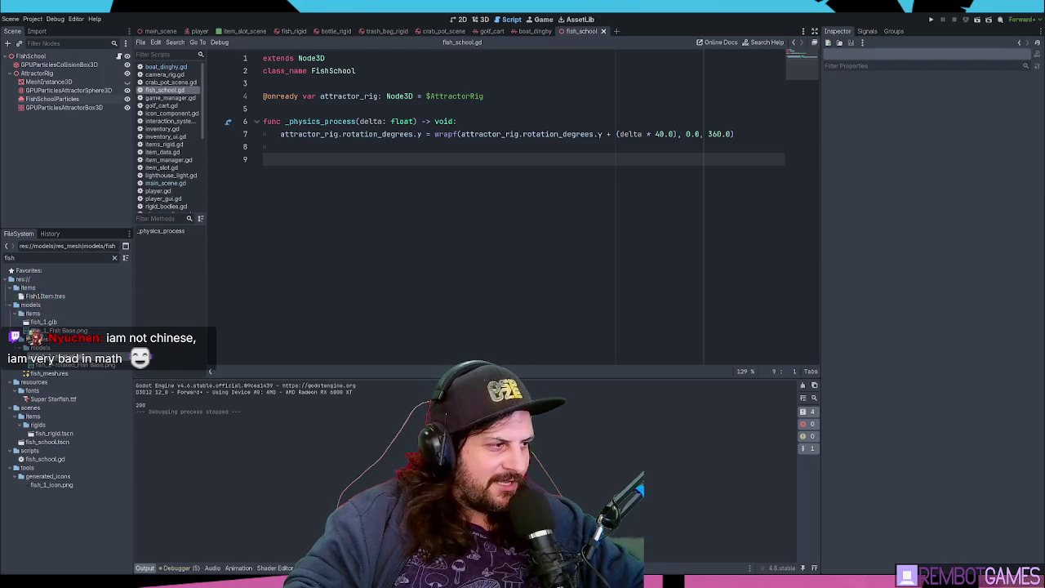
pyautogui.click(57, 351)
pyautogui.click(58, 352)
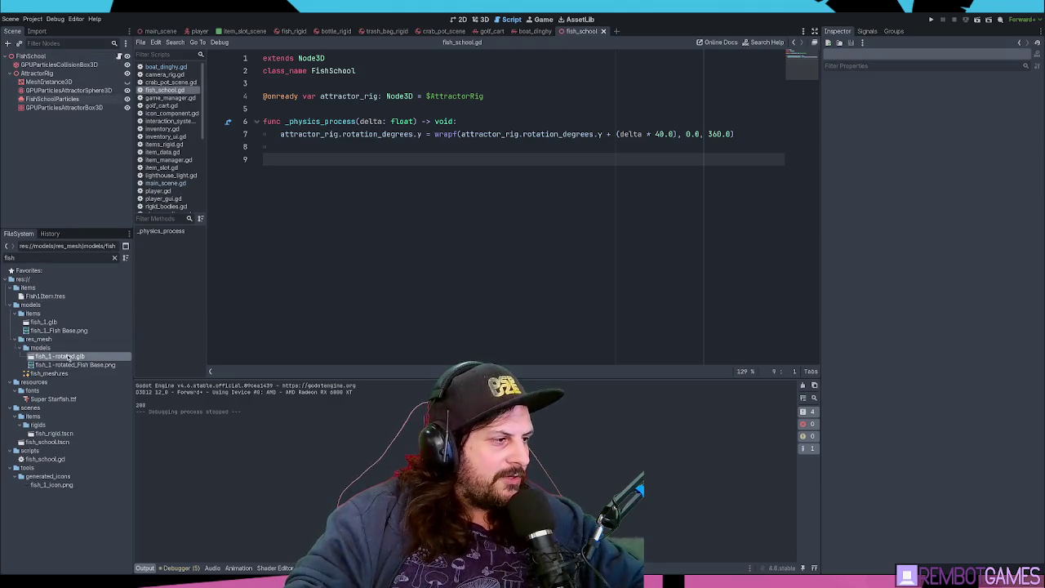
# Instance fish_1-rotated.glb into the FishSchool scene and undo its editable-children change
pyautogui.moveTo(60, 360); pyautogui.dragTo(61, 60)
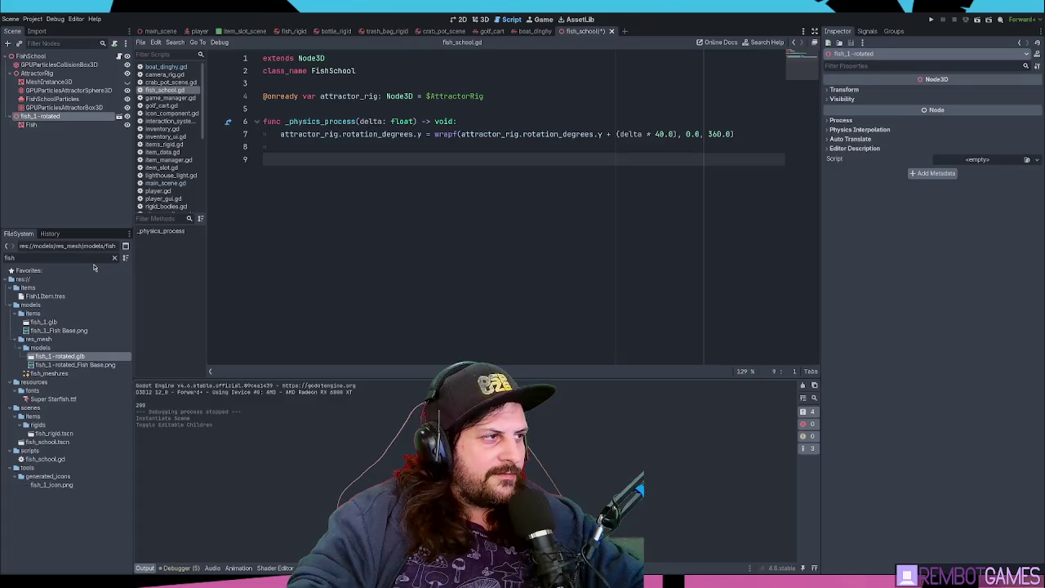
pyautogui.click(37, 125)
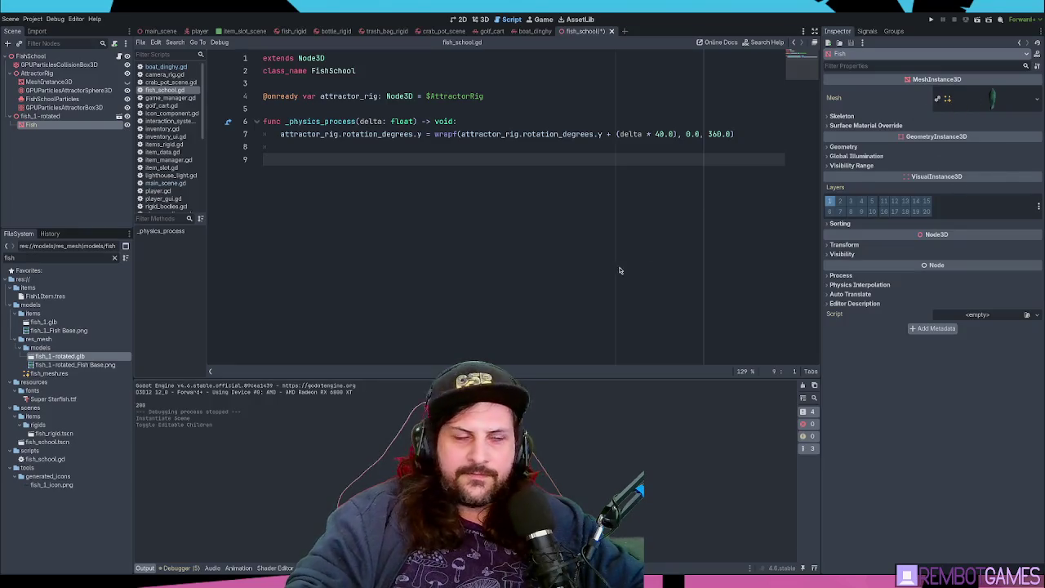
pyautogui.click(37, 117)
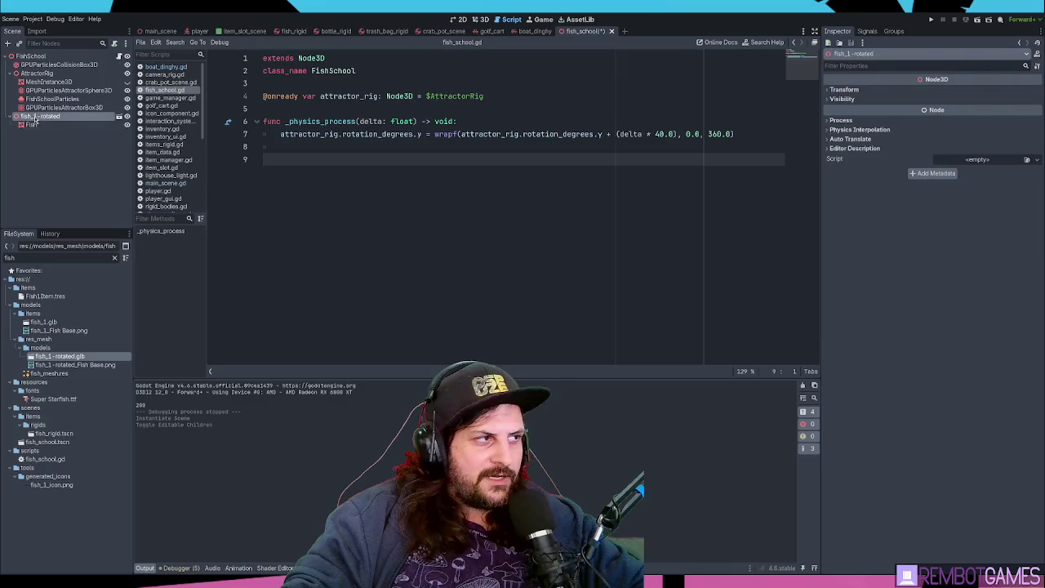
pyautogui.hotkey('ctrl', 'z')
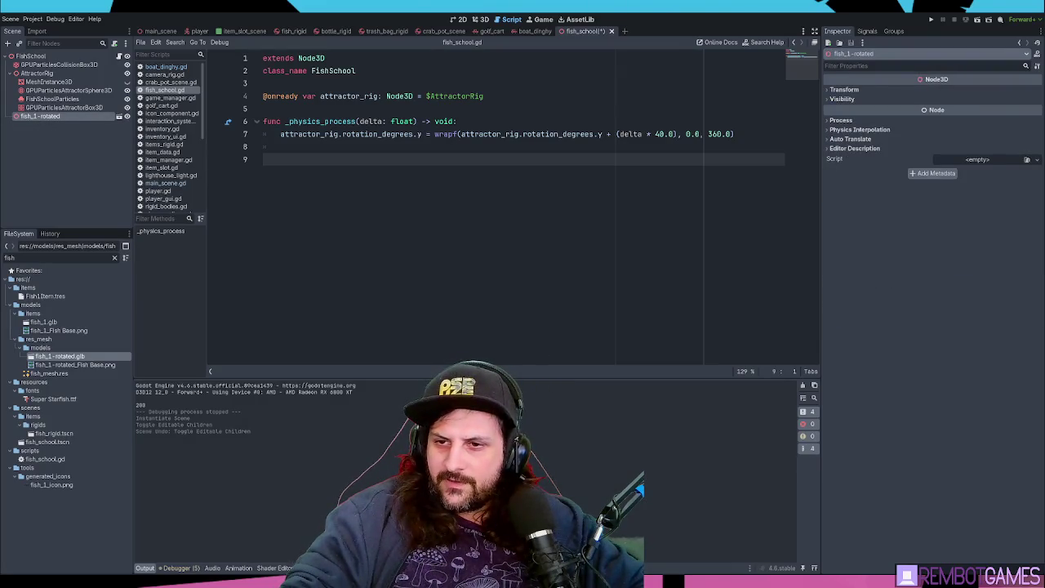
# Enable Editable Children on fish_1-rotated and select its Fish mesh child
pyautogui.rightClick(77, 119)
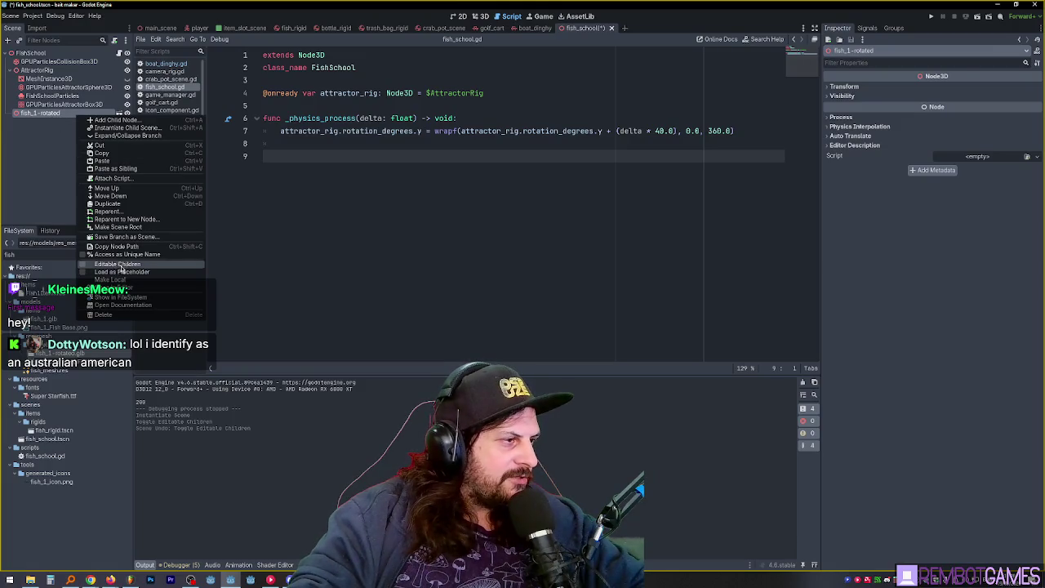
pyautogui.click(116, 266)
pyautogui.click(32, 122)
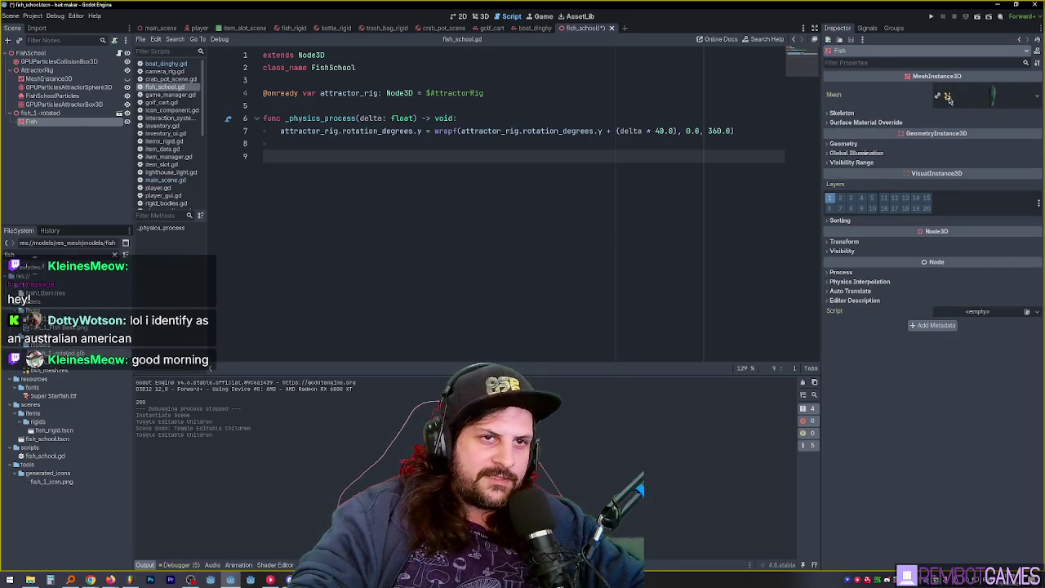
# Make the Fish node's mesh unique recursively and confirm
pyautogui.rightClick(991, 97)
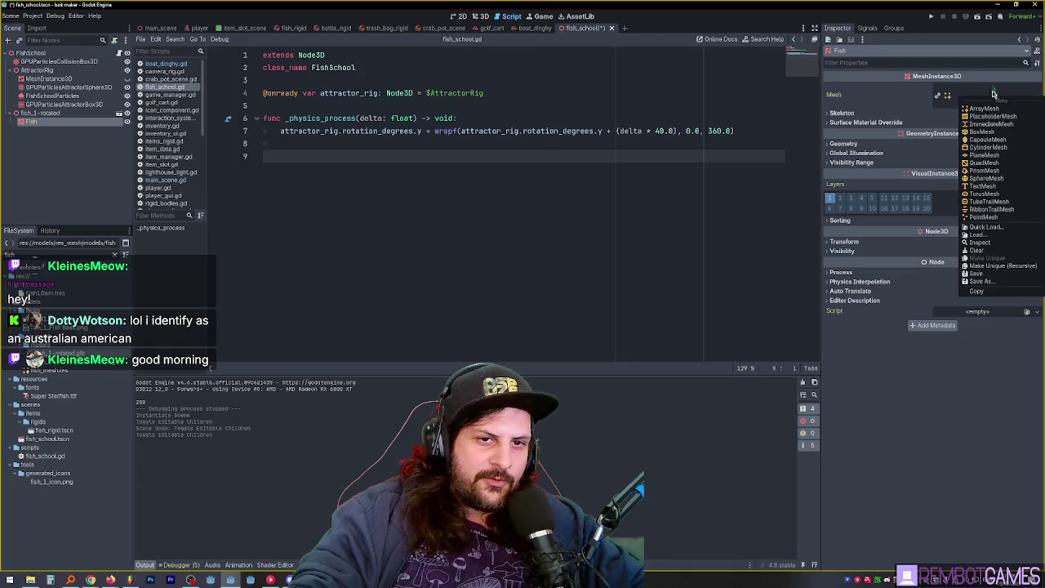
pyautogui.click(1002, 265)
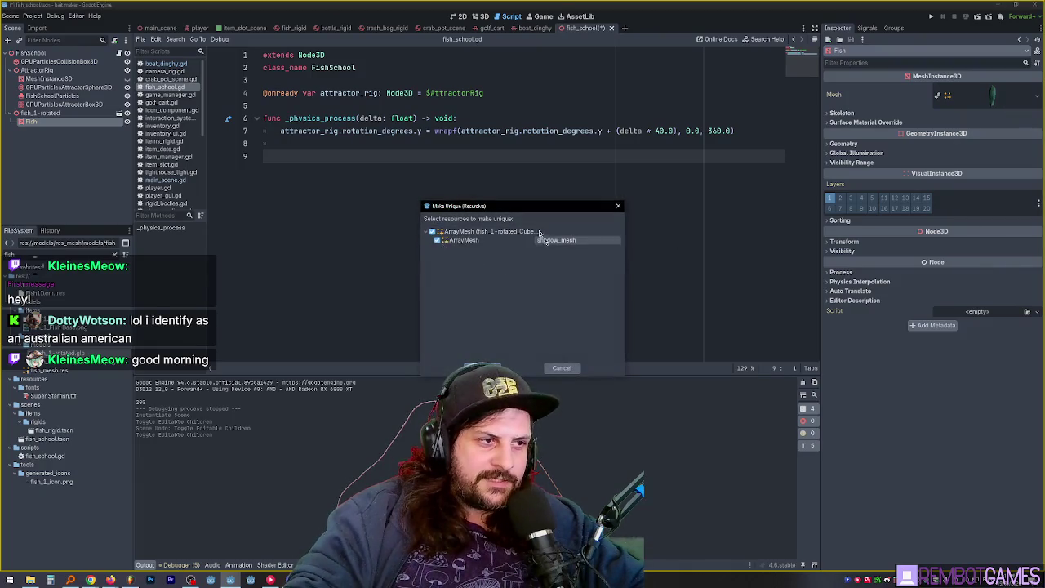
pyautogui.click(498, 367)
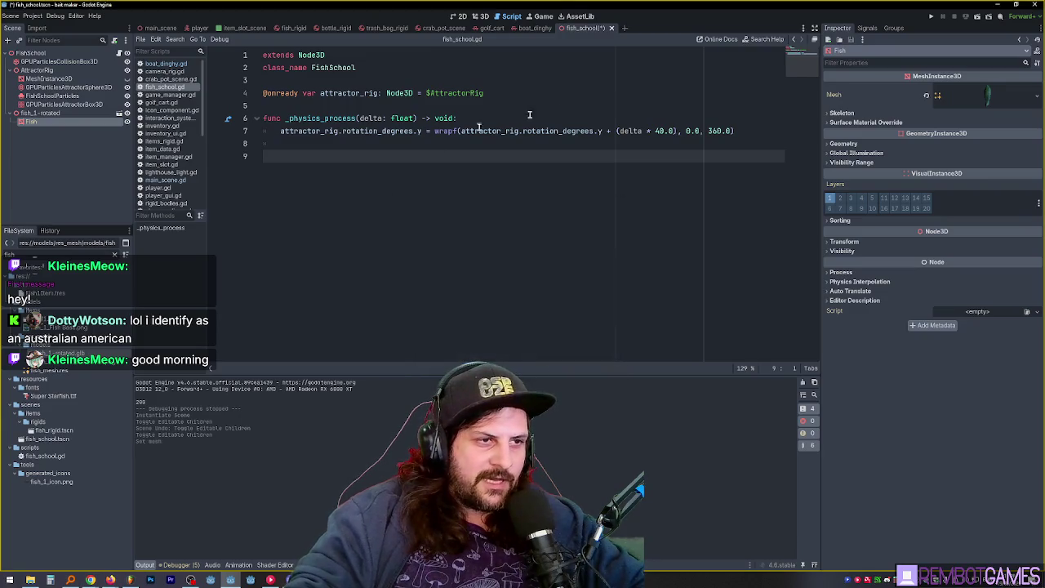
# Try saving the mesh with the RES file type, then cancel the save
pyautogui.click(987, 97)
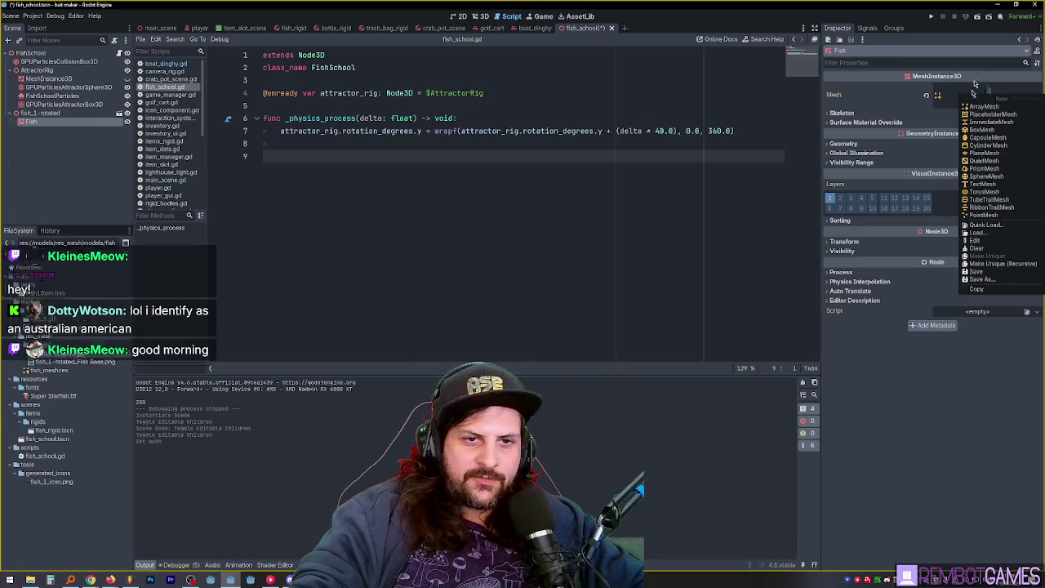
pyautogui.click(979, 279)
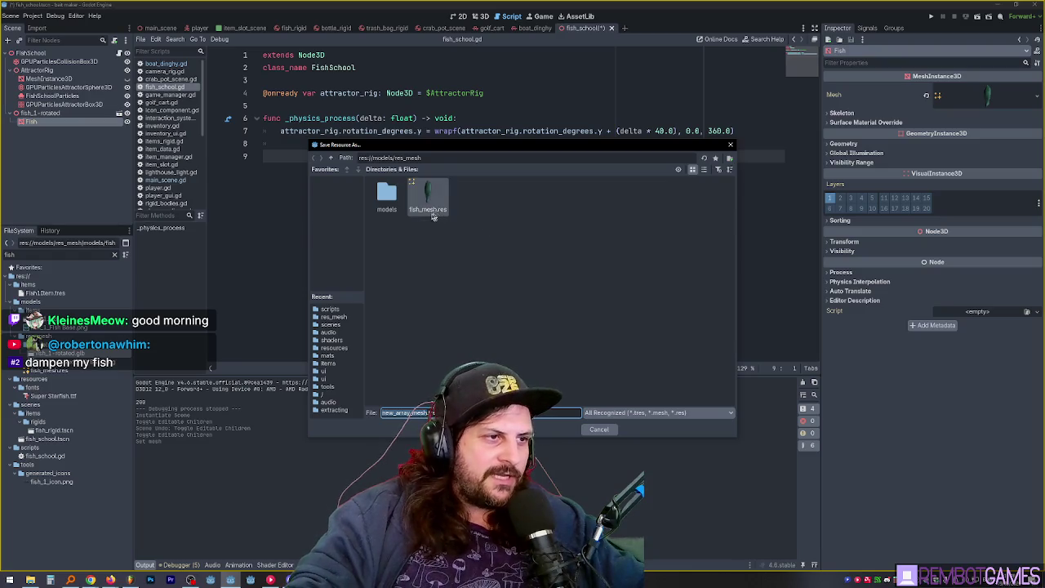
pyautogui.click(658, 413)
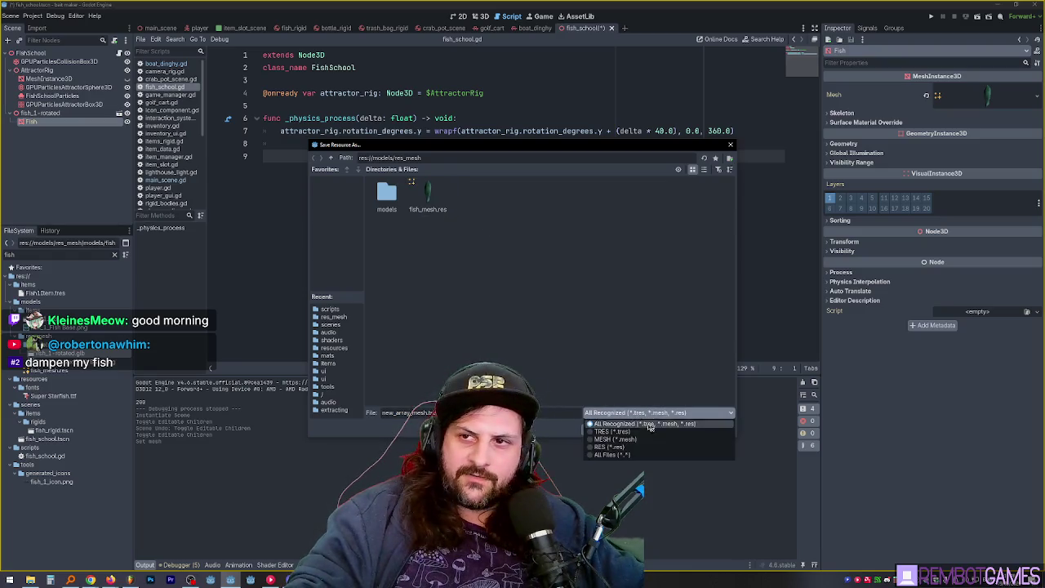
pyautogui.moveTo(559, 153); pyautogui.dragTo(552, 66)
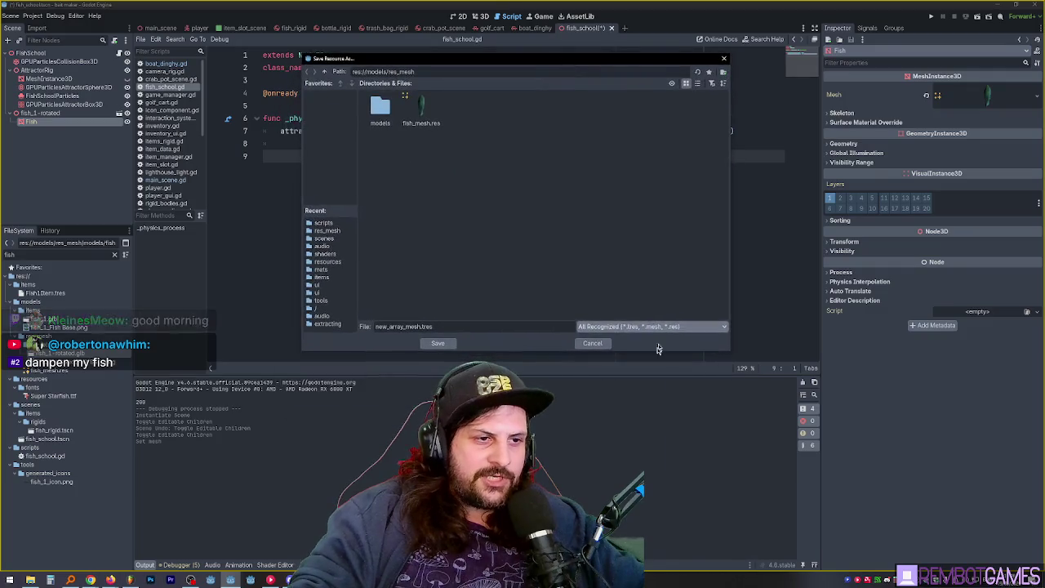
pyautogui.click(649, 327)
pyautogui.click(639, 360)
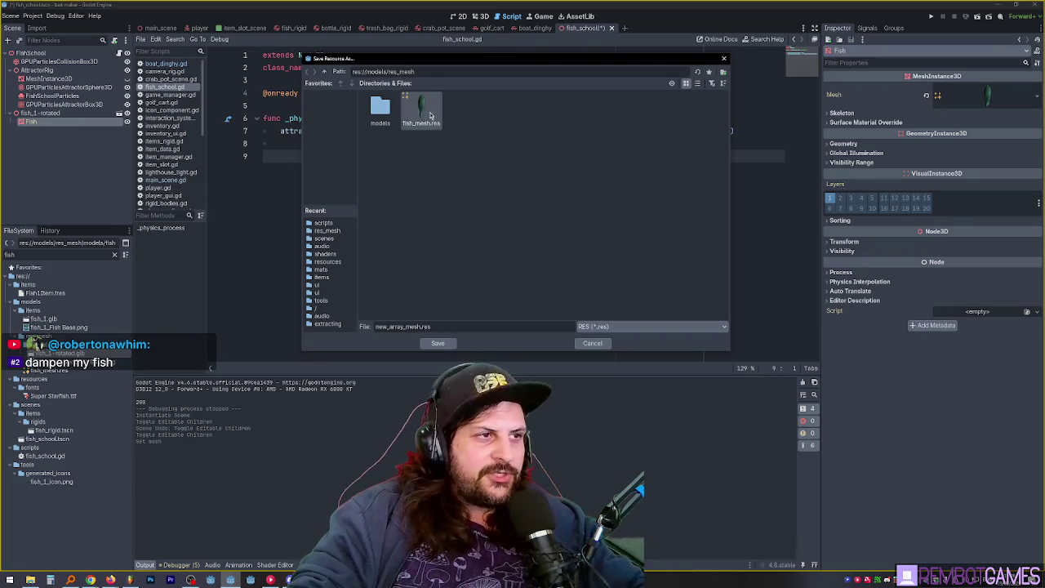
pyautogui.click(593, 344)
pyautogui.rightClick(43, 114)
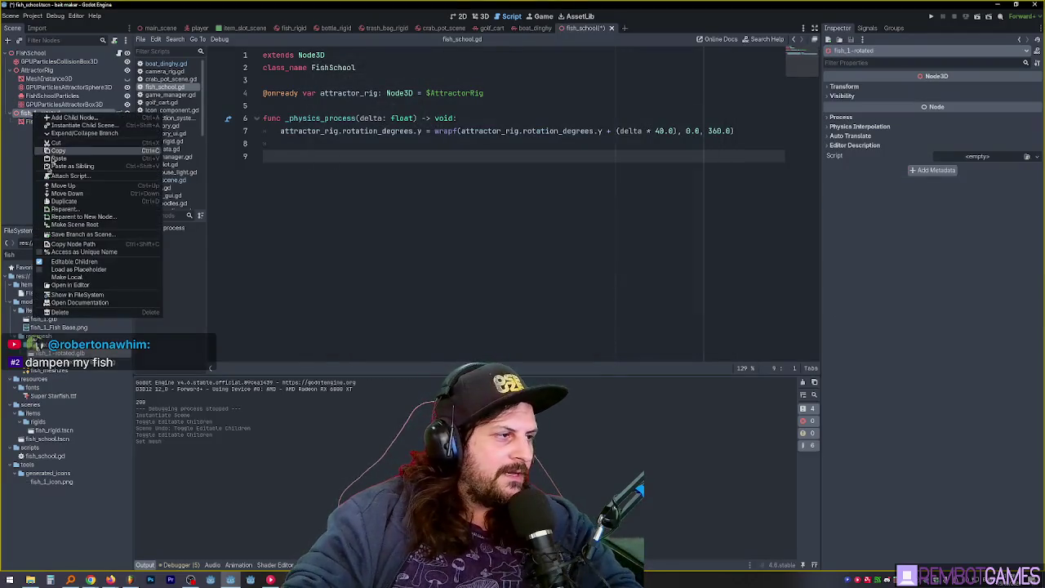
# Turn off Editable Children on fish_1-rotated, delete the node, and save the scene
pyautogui.click(70, 260)
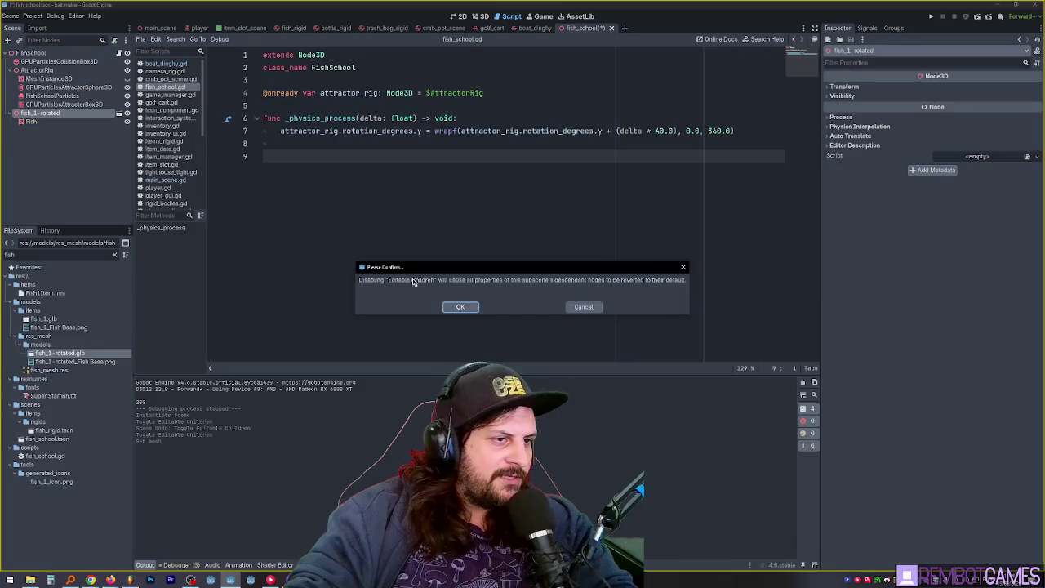
pyautogui.click(462, 309)
pyautogui.press('Delete')
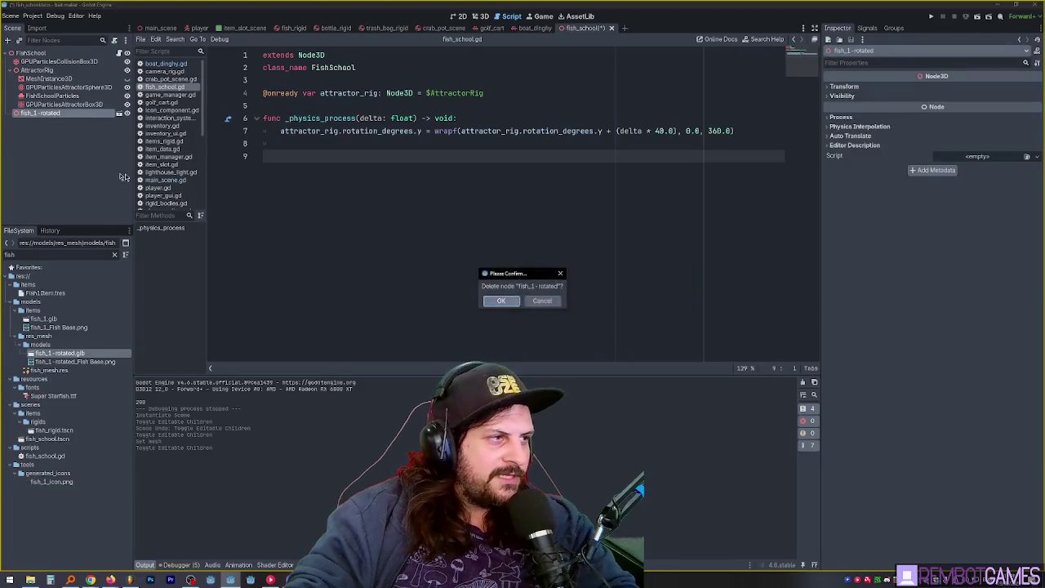
pyautogui.press('Return')
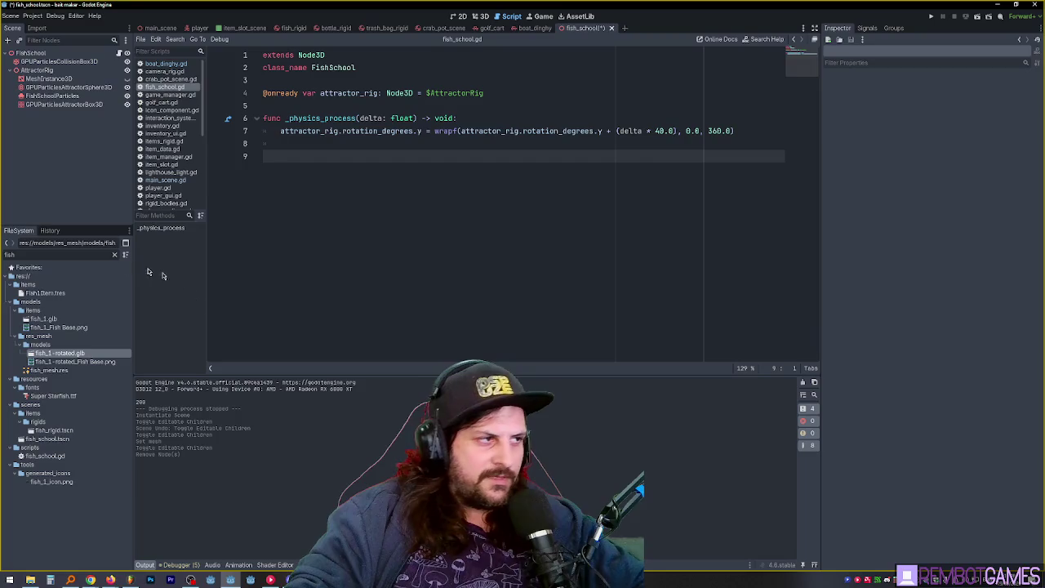
pyautogui.hotkey('ctrl', 's')
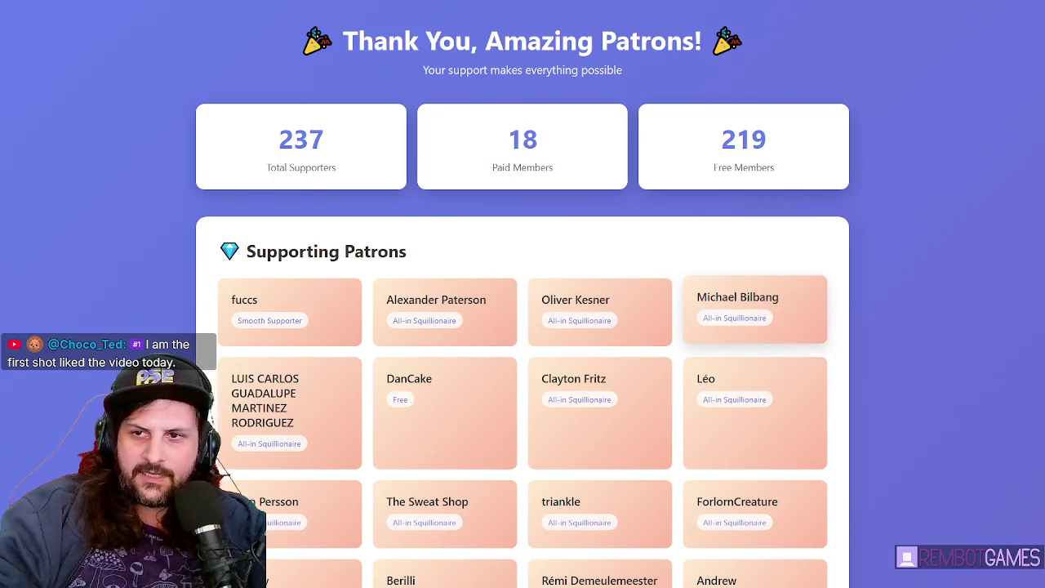
pyautogui.moveTo(560, 41); pyautogui.dragTo(588, 70)
pyautogui.moveTo(718, 134)
pyautogui.mouseDown()
pyautogui.moveTo(776, 575)
pyautogui.moveTo(772, 404)
pyautogui.mouseUp()
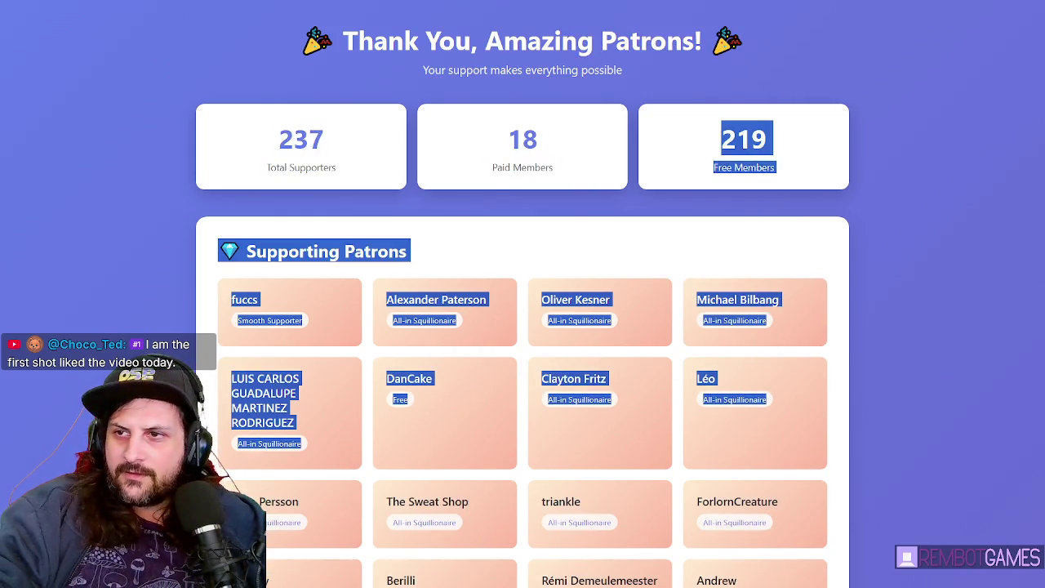
pyautogui.click(771, 404)
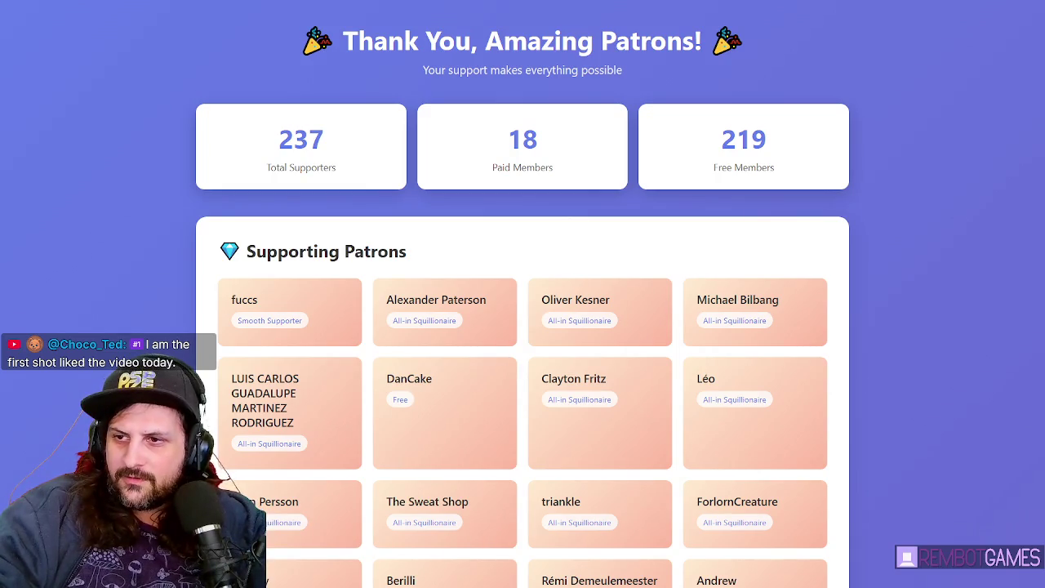
pyautogui.moveTo(720, 135); pyautogui.dragTo(611, 300)
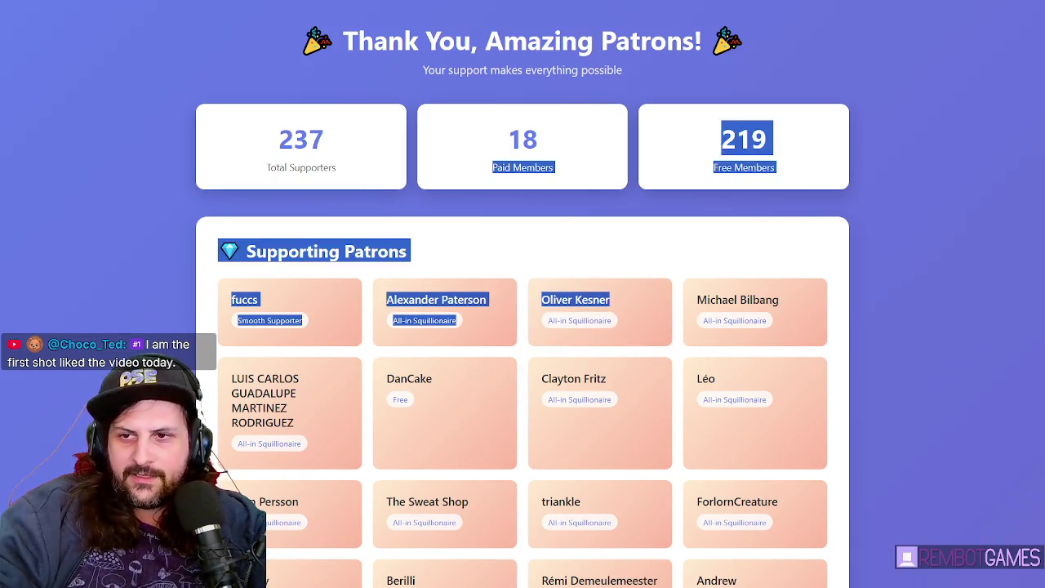
pyautogui.click(445, 413)
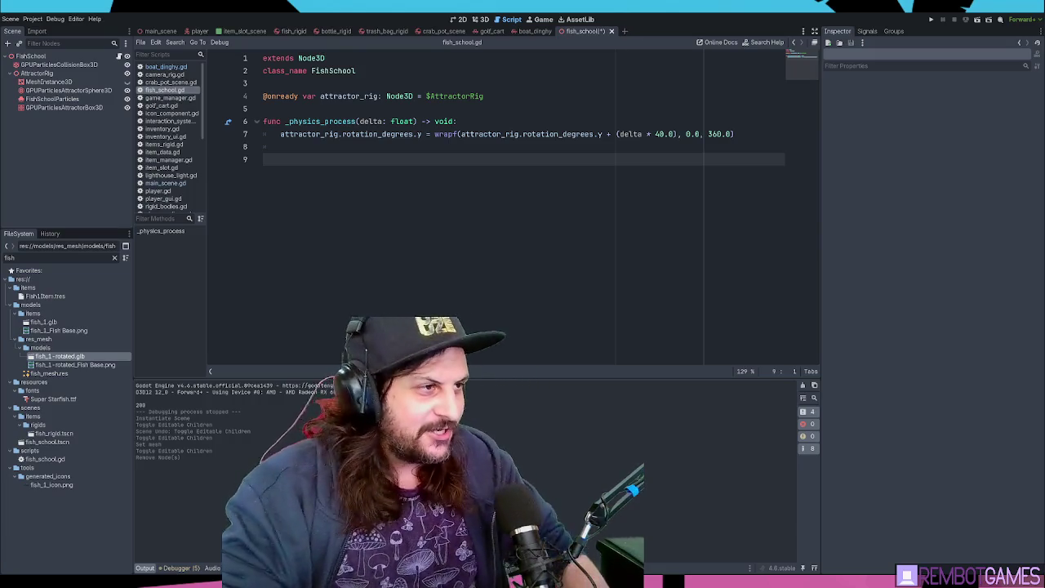
# Launch the game with F5 and steer left and right until the fish school appears
pyautogui.press('F5')
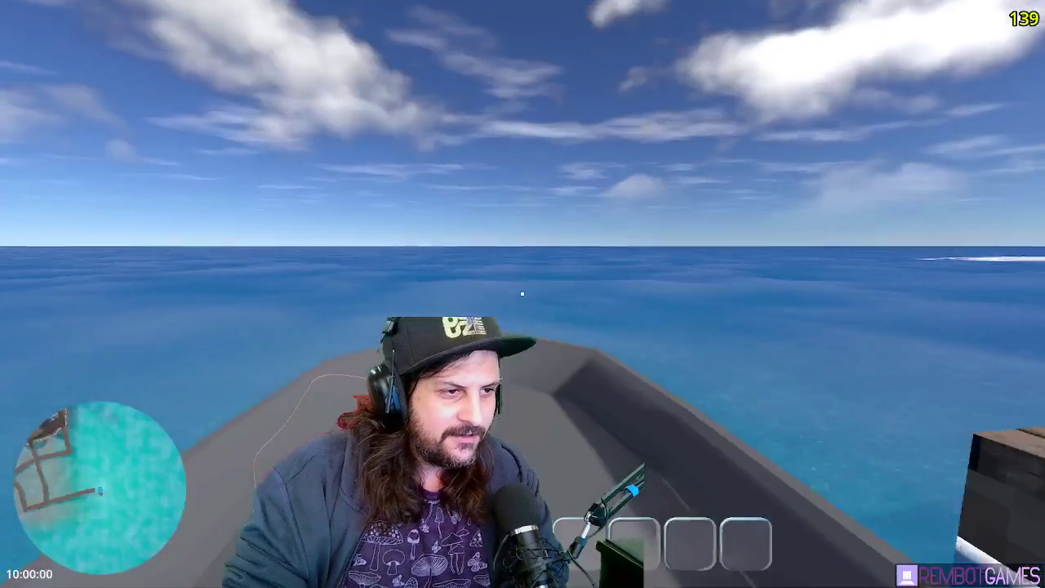
pyautogui.press('a')
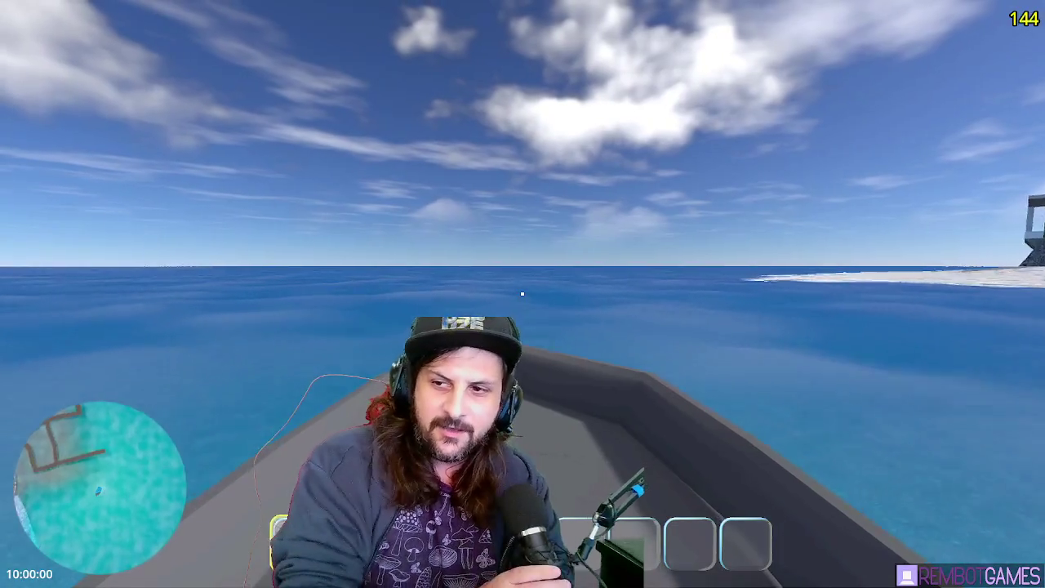
pyautogui.press('a')
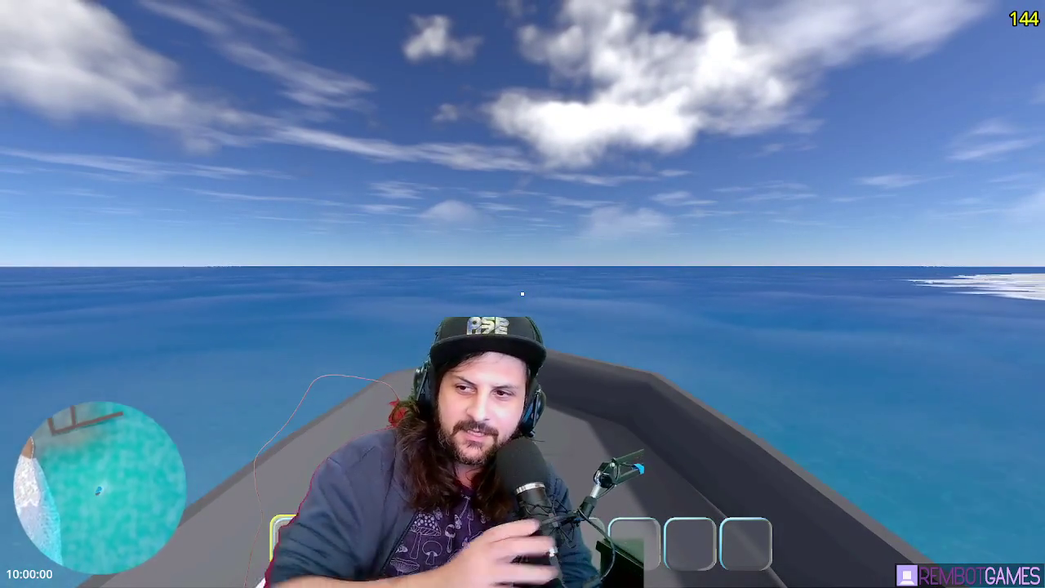
pyautogui.press('d')
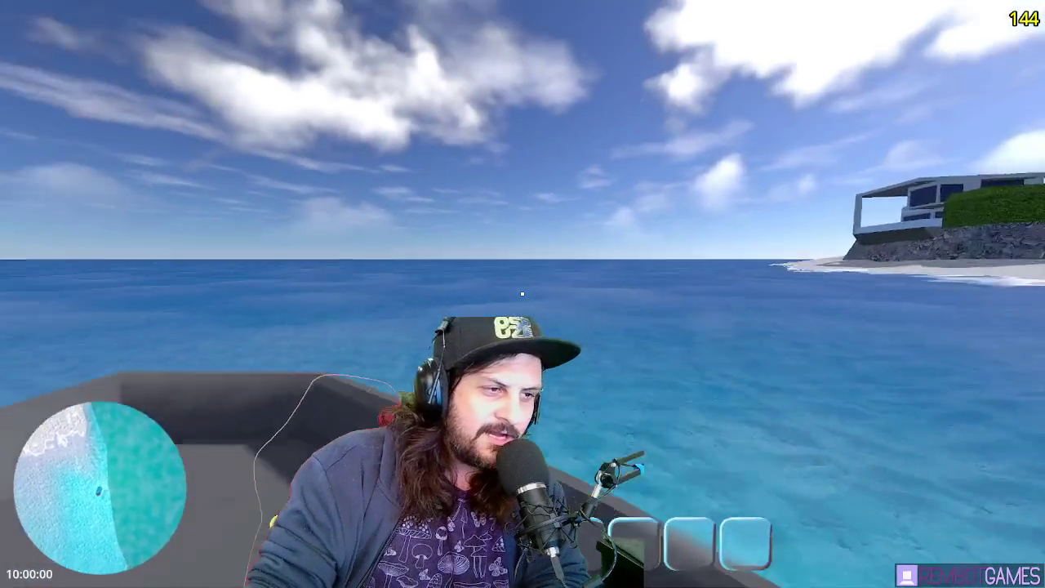
pyautogui.press('a')
pyautogui.press('a')
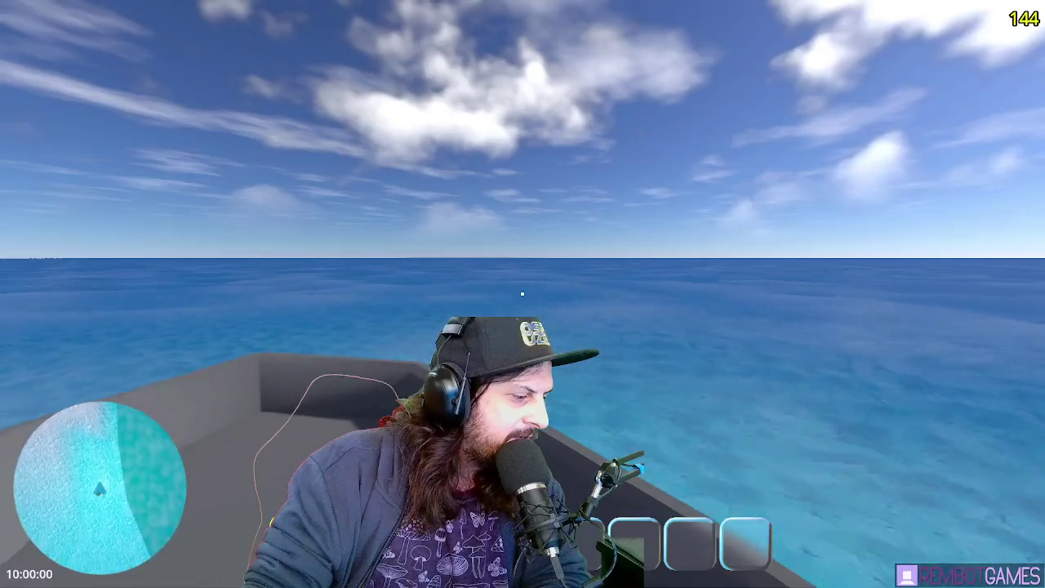
pyautogui.press('a')
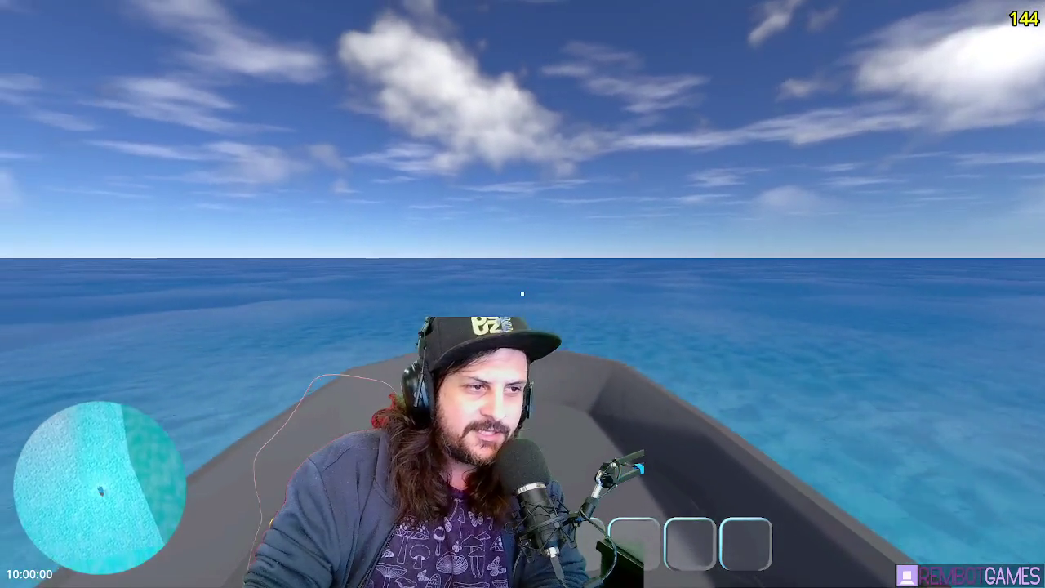
pyautogui.press('d')
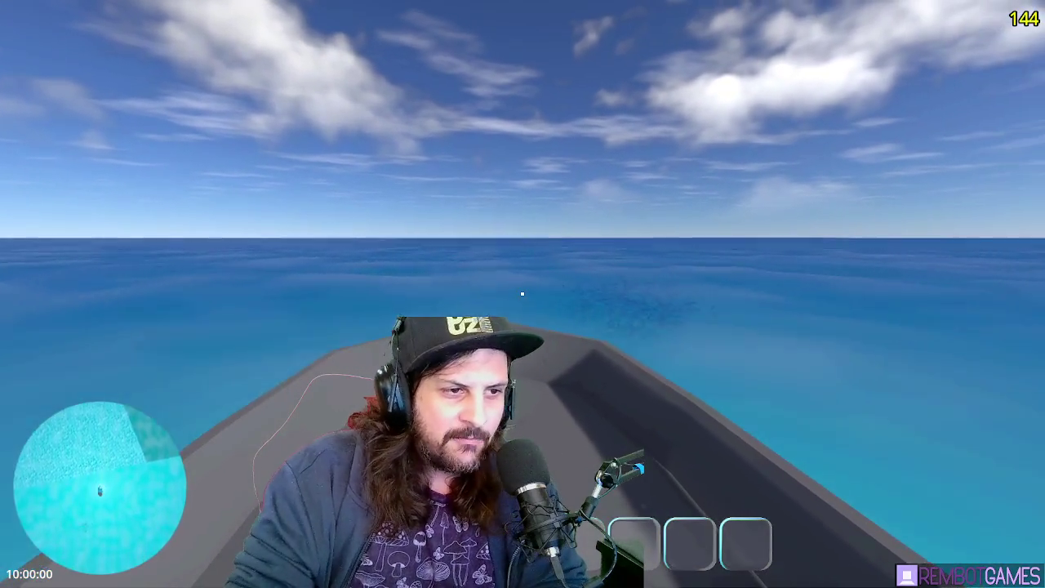
pyautogui.press('d')
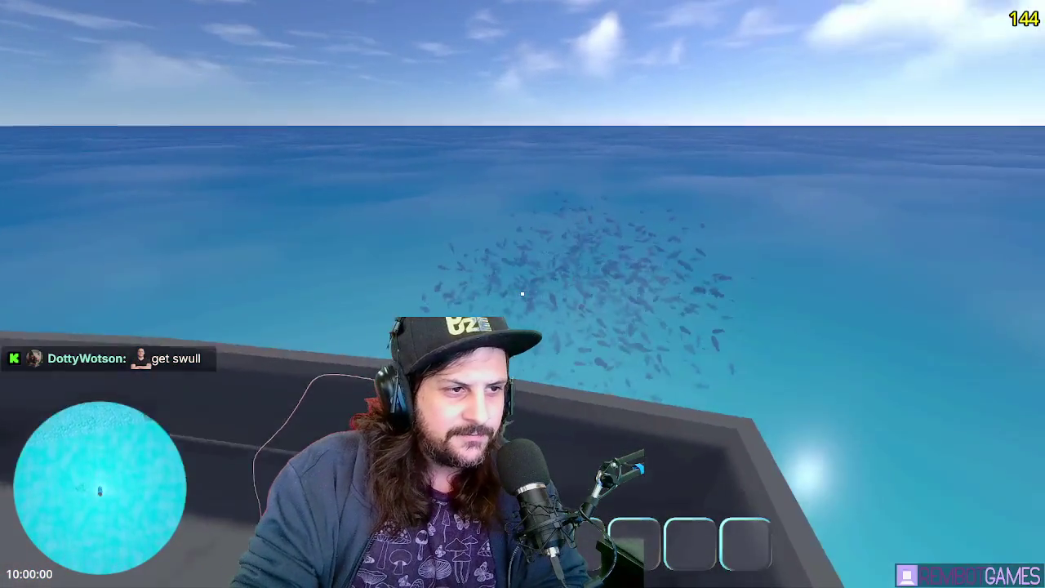
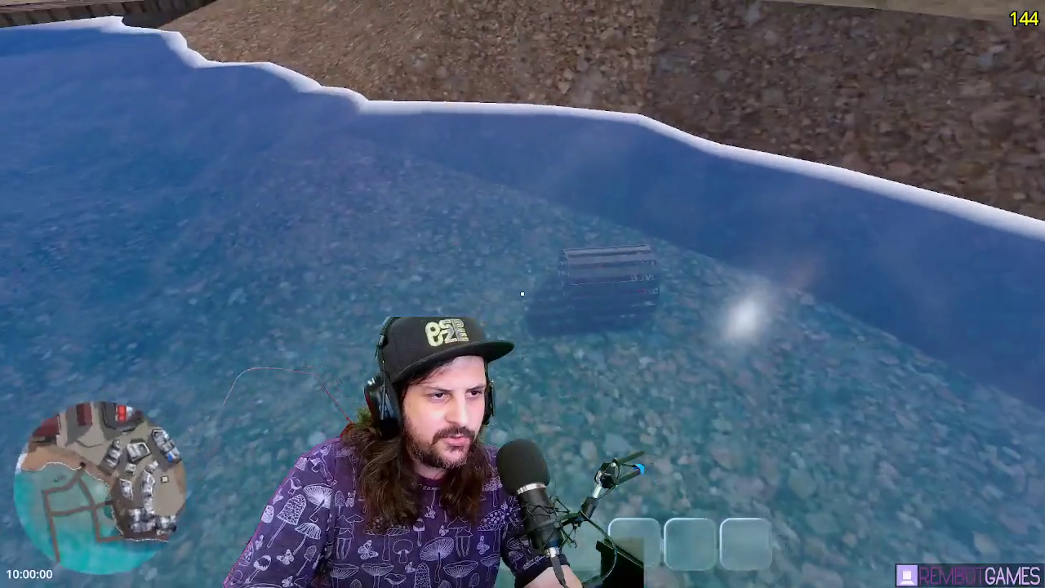
# Descend onto the town pier, walk along it, and briefly pick up then put away the white jug
pyautogui.press('w')
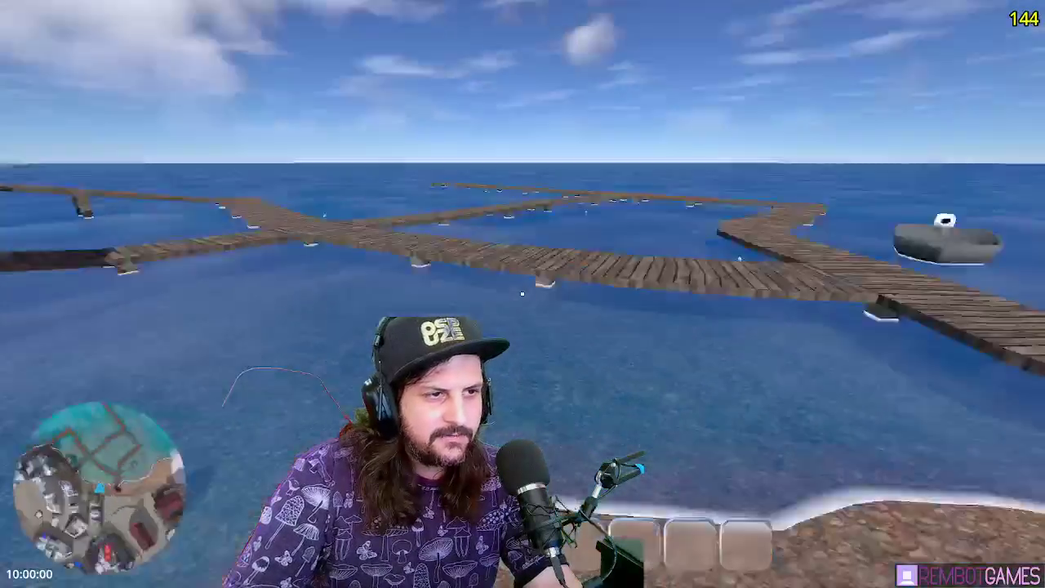
pyautogui.press('w')
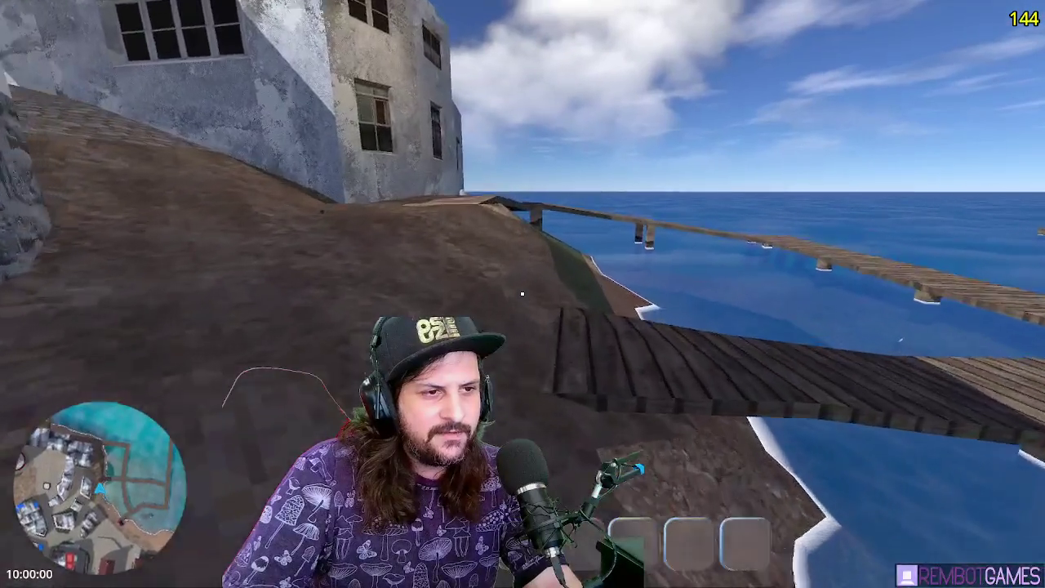
pyautogui.press('w')
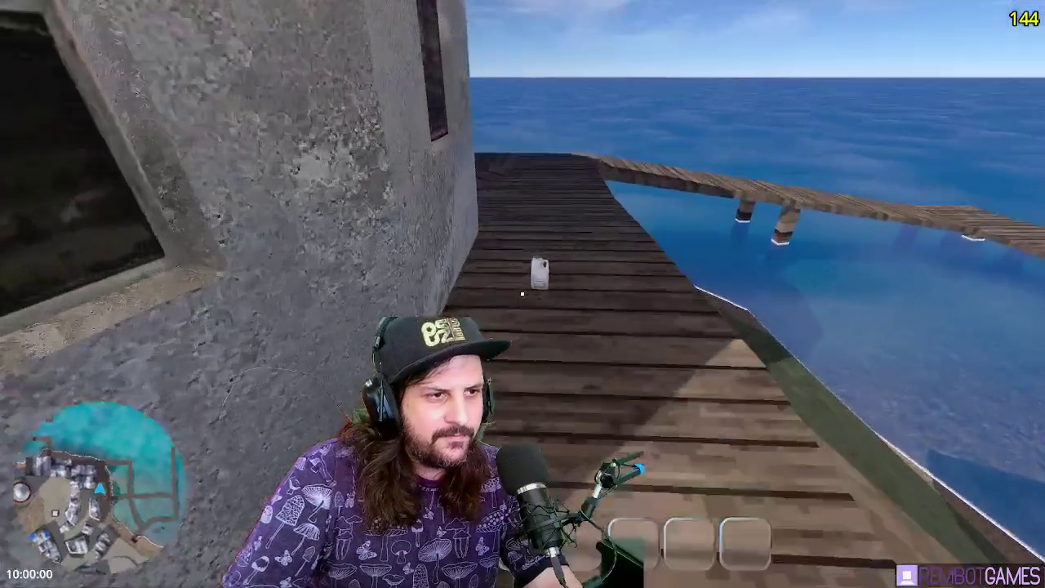
pyautogui.click(523, 294)
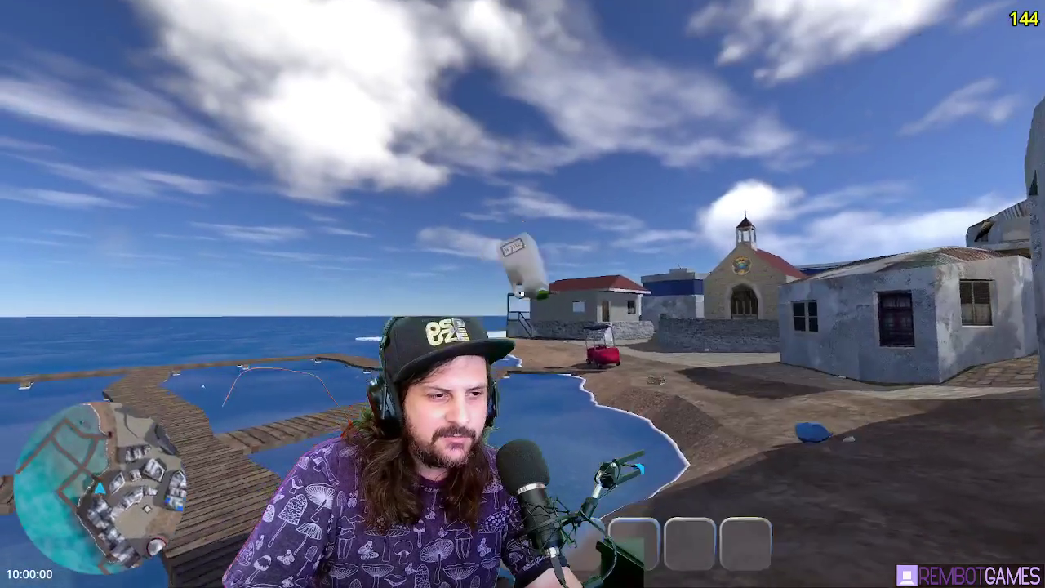
pyautogui.click(522, 294)
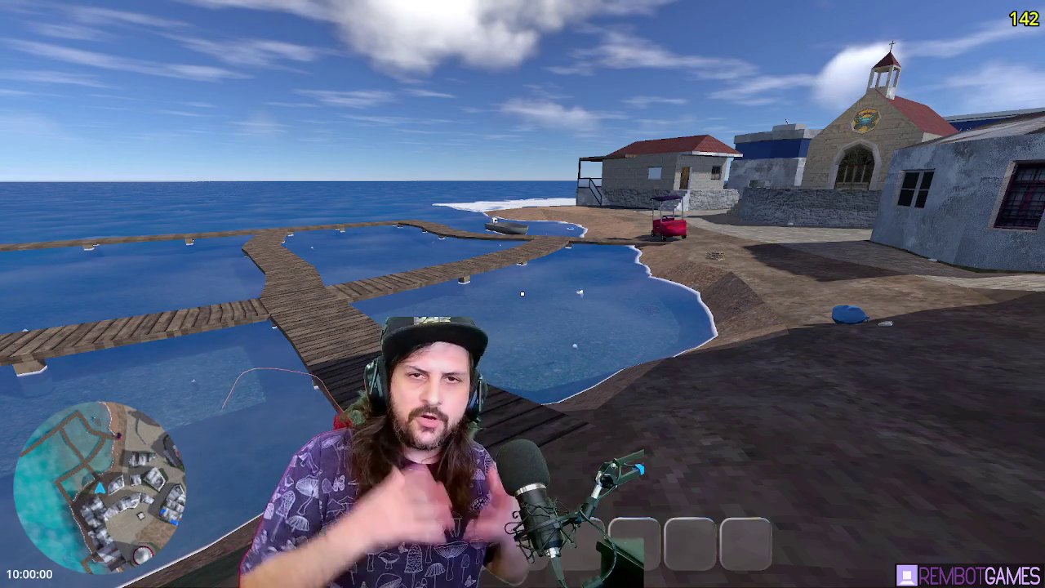
# Walk along the waterfront pier until facing the lighthouse and the buildings beneath it
pyautogui.moveTo(522, 294)
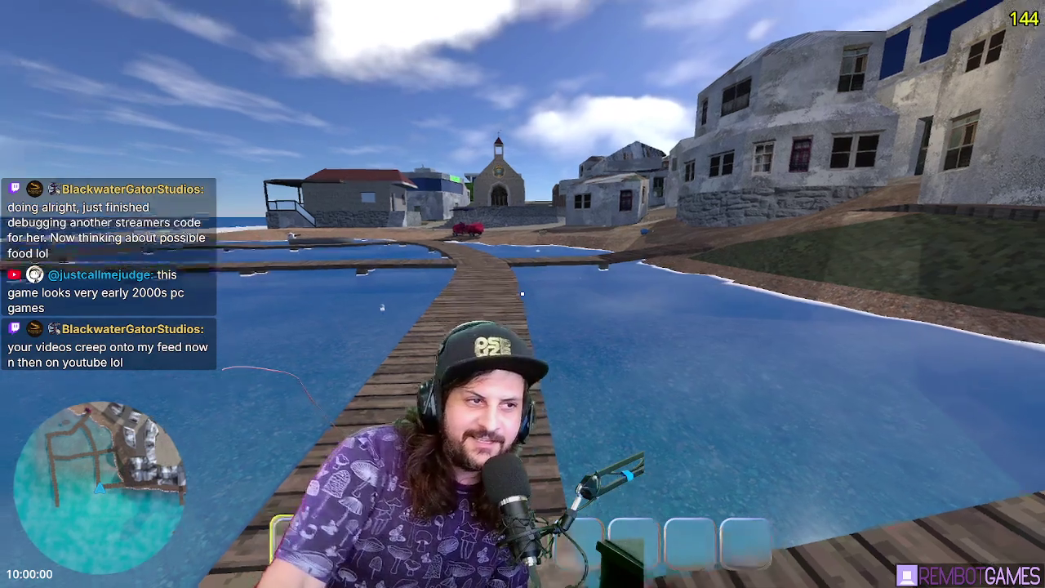
pyautogui.moveTo(521, 293)
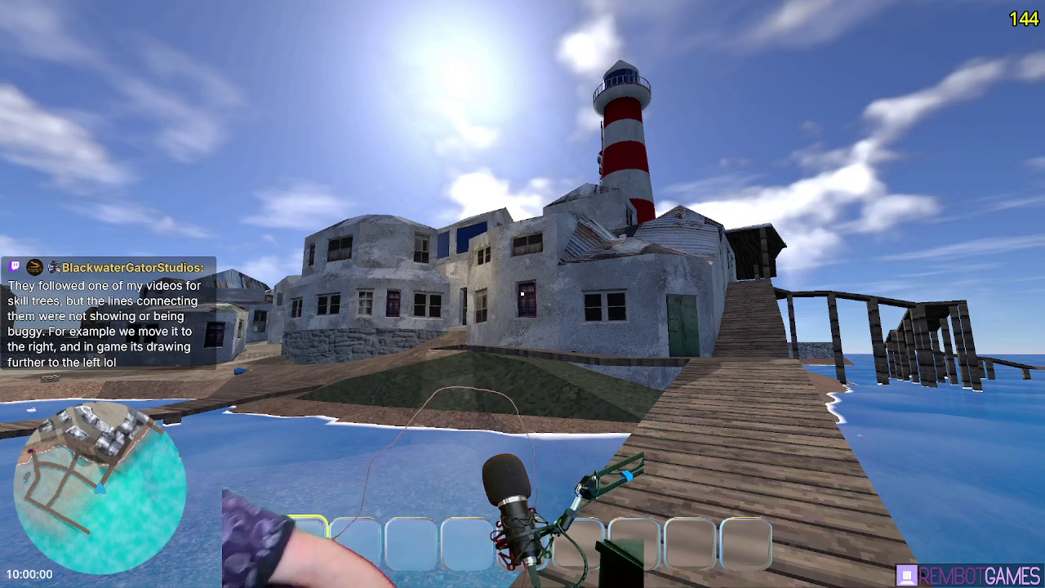
# Walk up to the building by the dock and climb onto its corrugated rooftop
pyautogui.press('w')
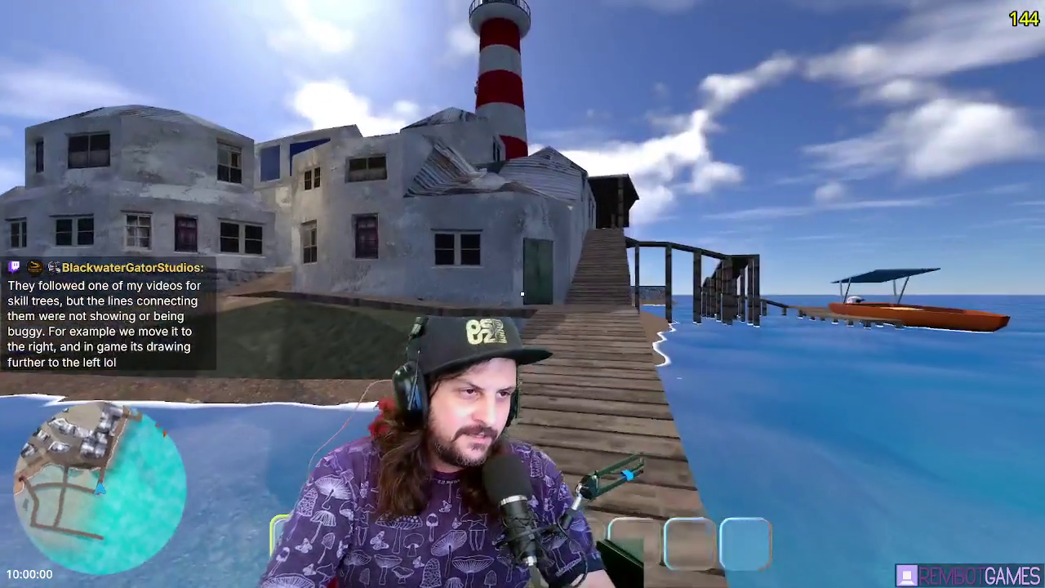
pyautogui.press('w')
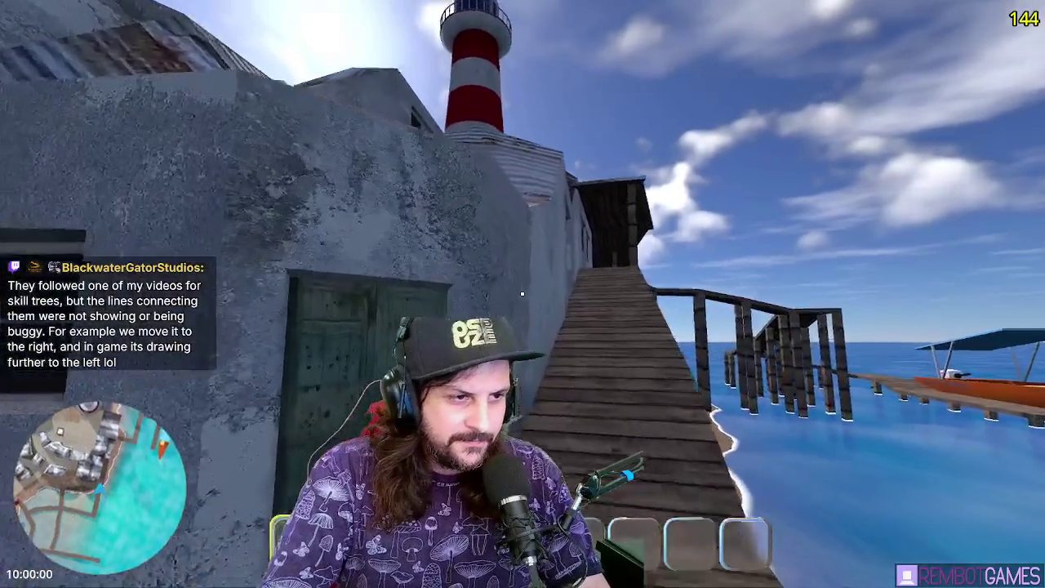
pyautogui.press('w')
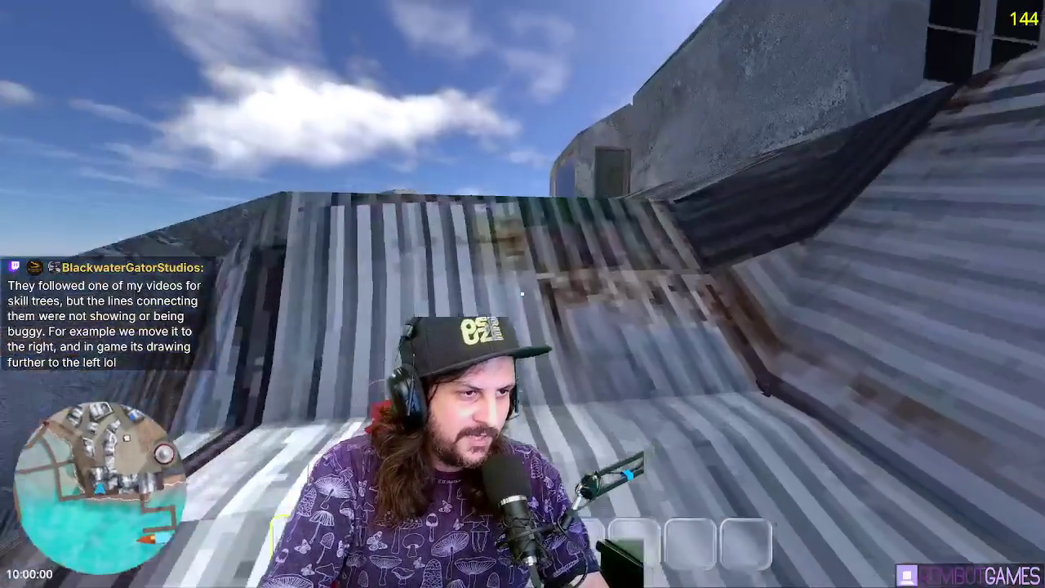
pyautogui.press('w')
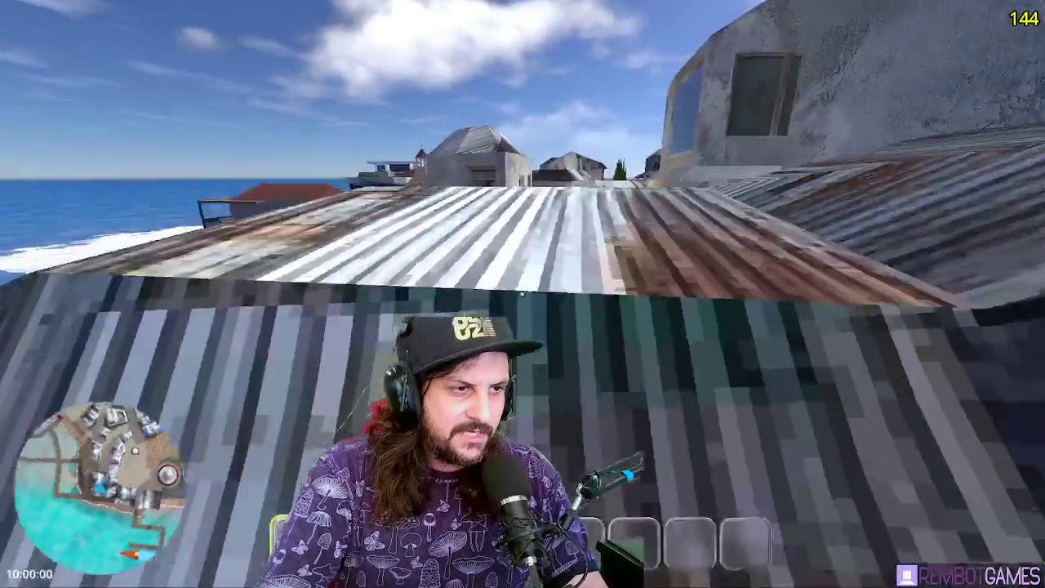
# Turn from the lighthouse and run across the town rooftops toward the church and plaza
pyautogui.press('w')
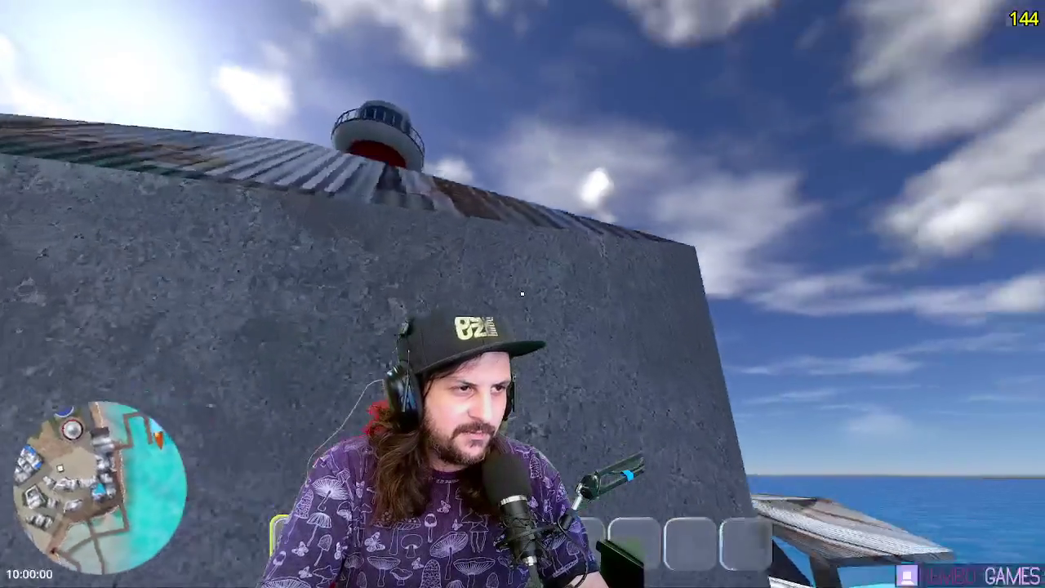
pyautogui.press('w')
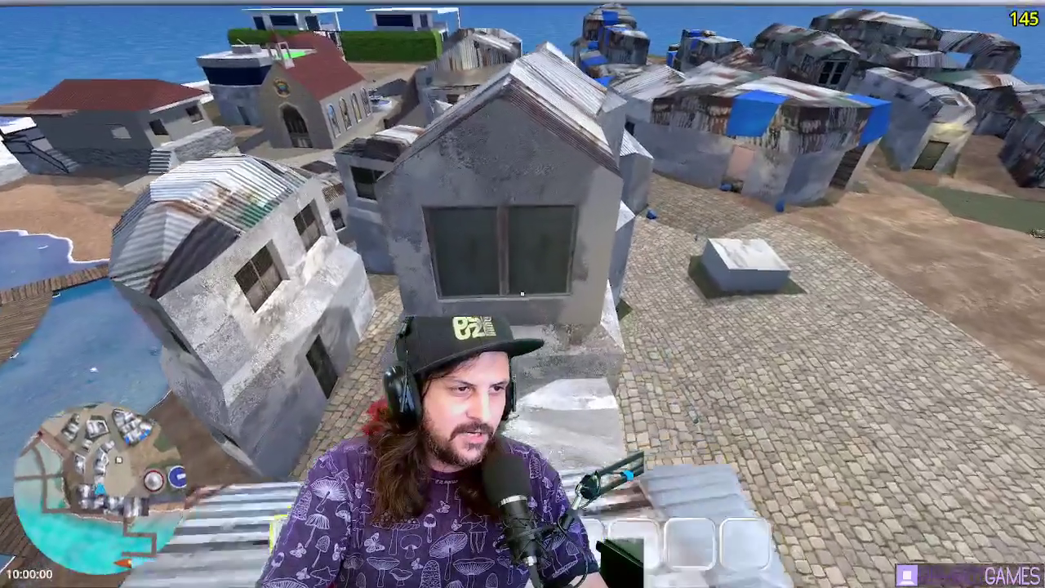
pyautogui.press('w')
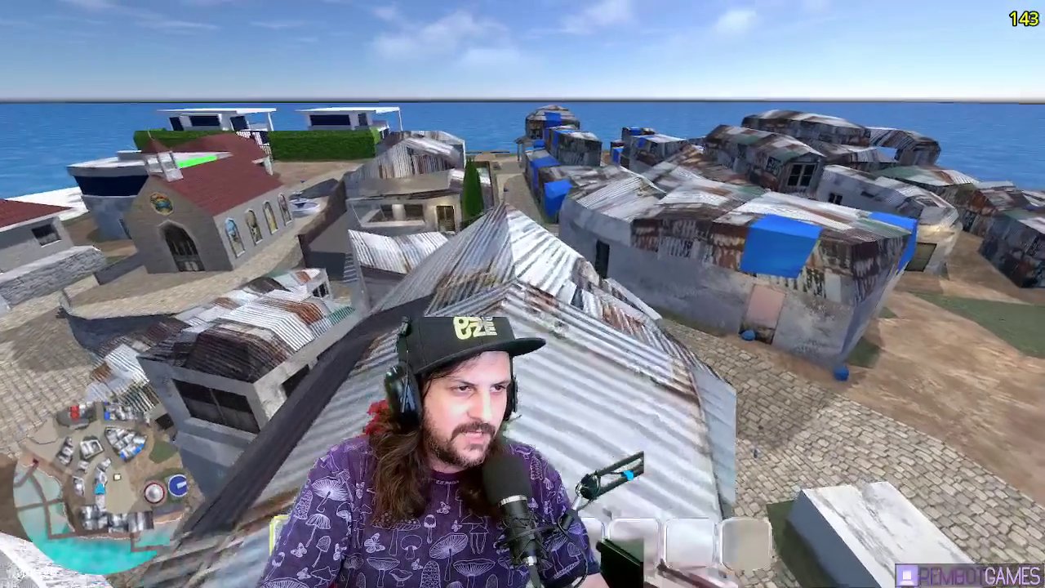
pyautogui.press('w')
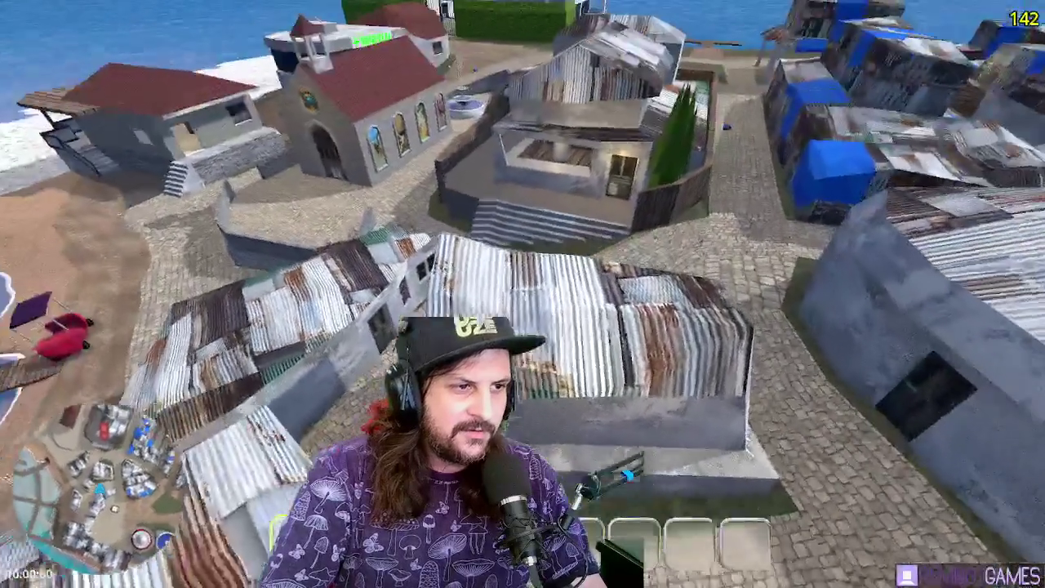
pyautogui.press('w')
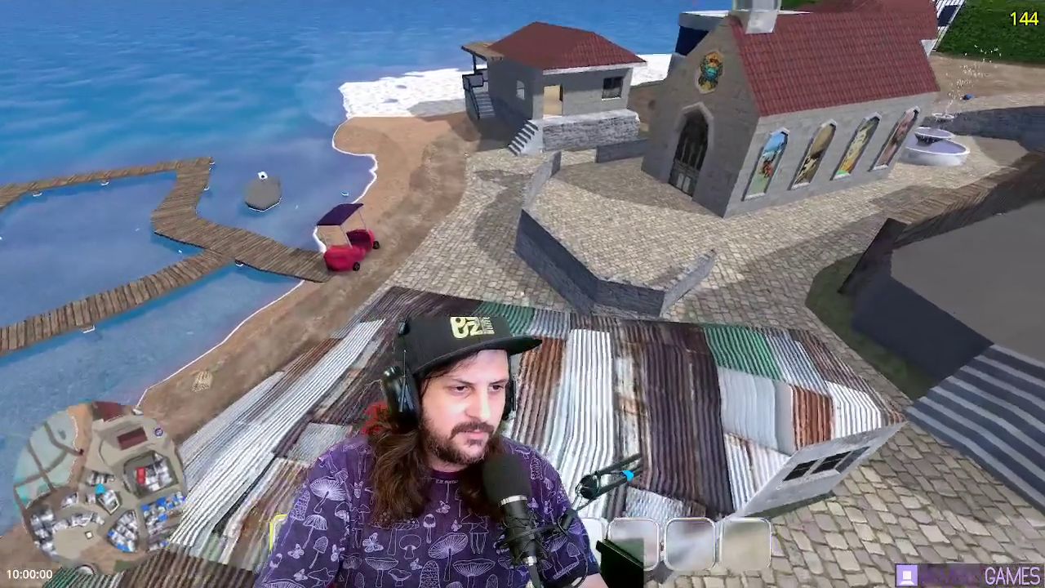
# Drop to the street beside the church and walk past it to the fountain square
pyautogui.press('w')
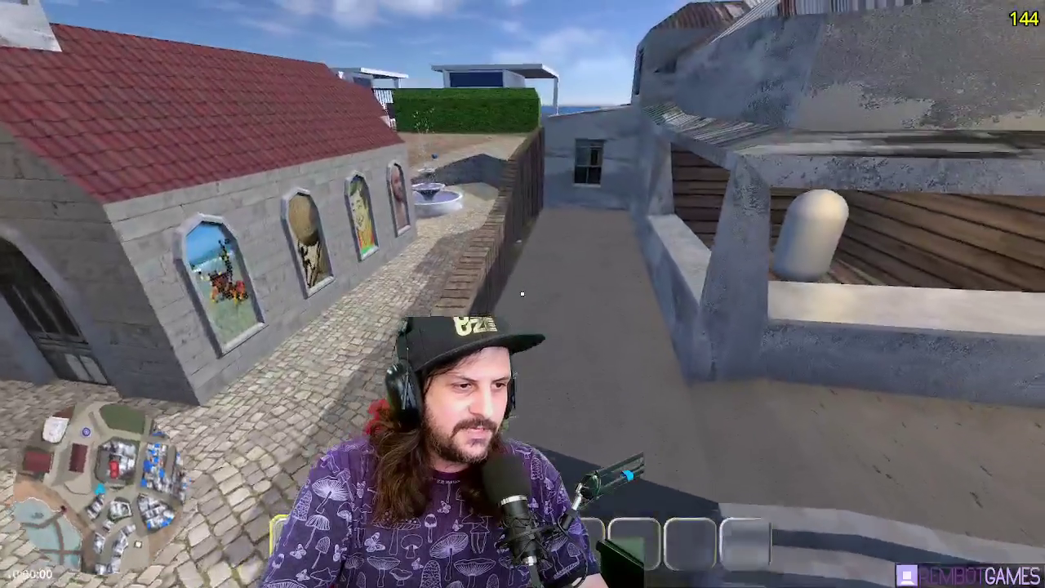
pyautogui.press('w')
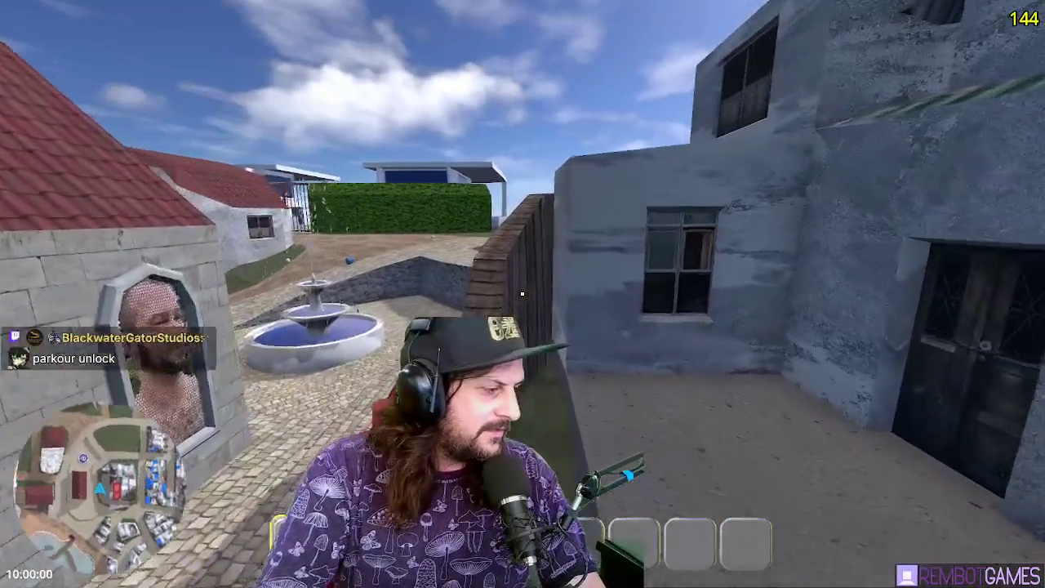
pyautogui.press('w')
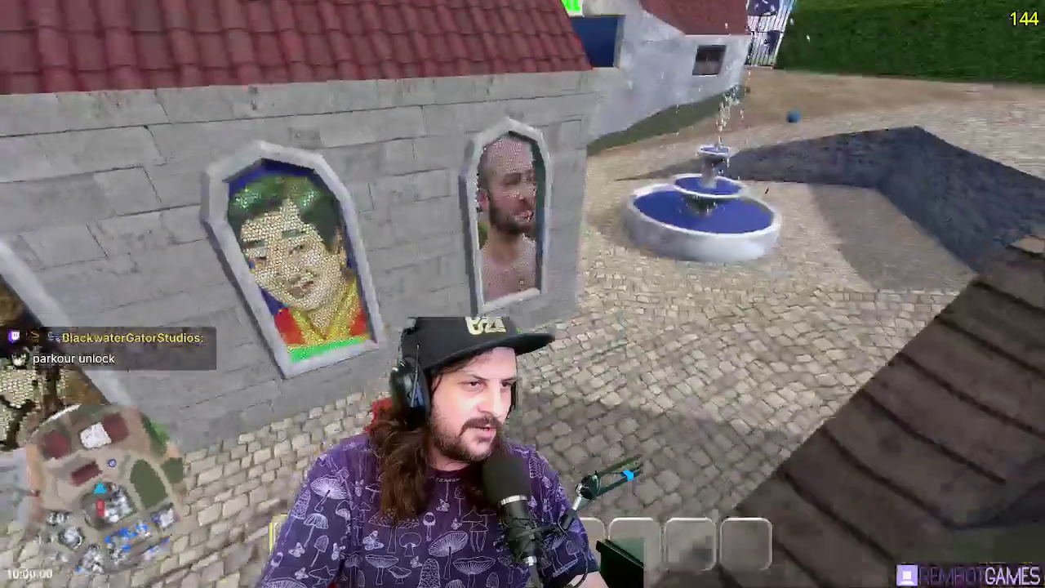
pyautogui.press('w')
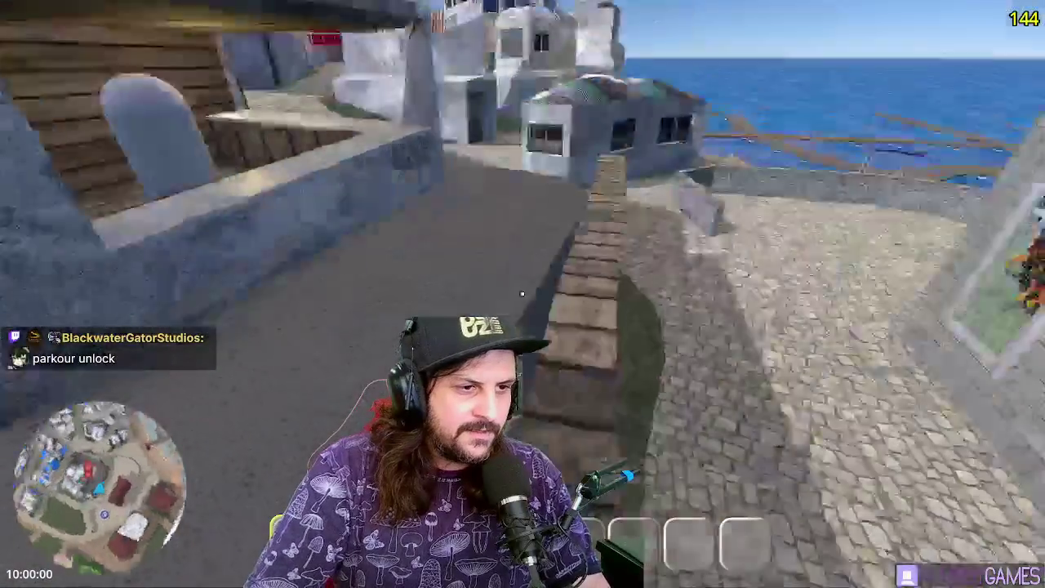
pyautogui.press('w')
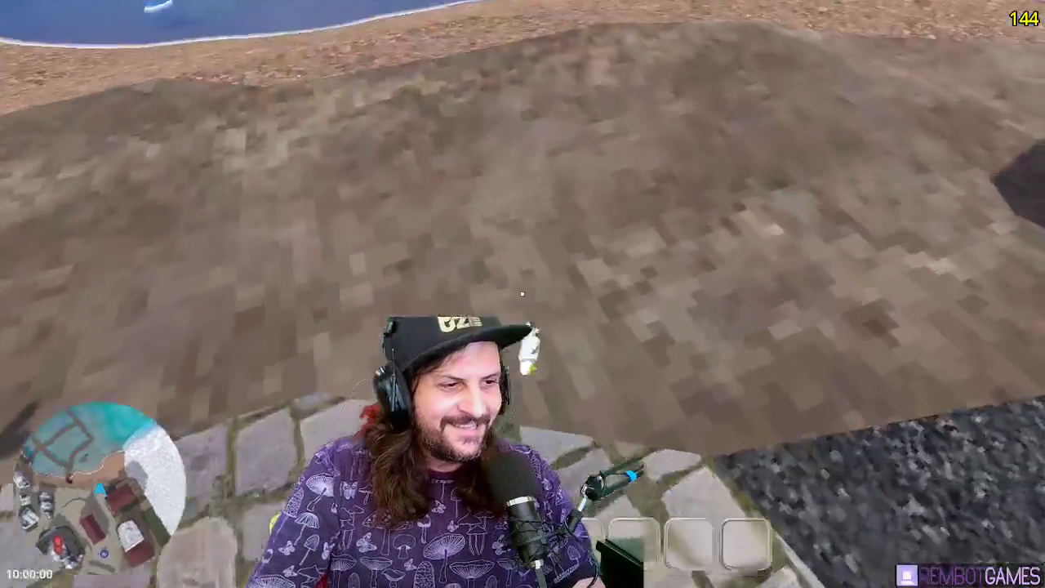
# Equip the white and green item and walk up the stairs past the church doorway
pyautogui.press('1')
pyautogui.press('w')
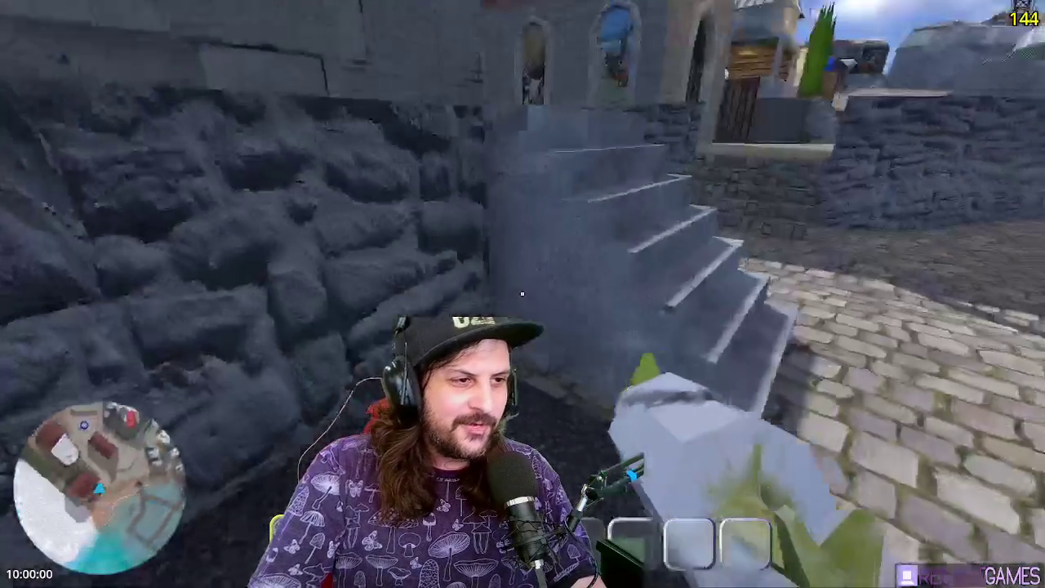
pyautogui.press('d')
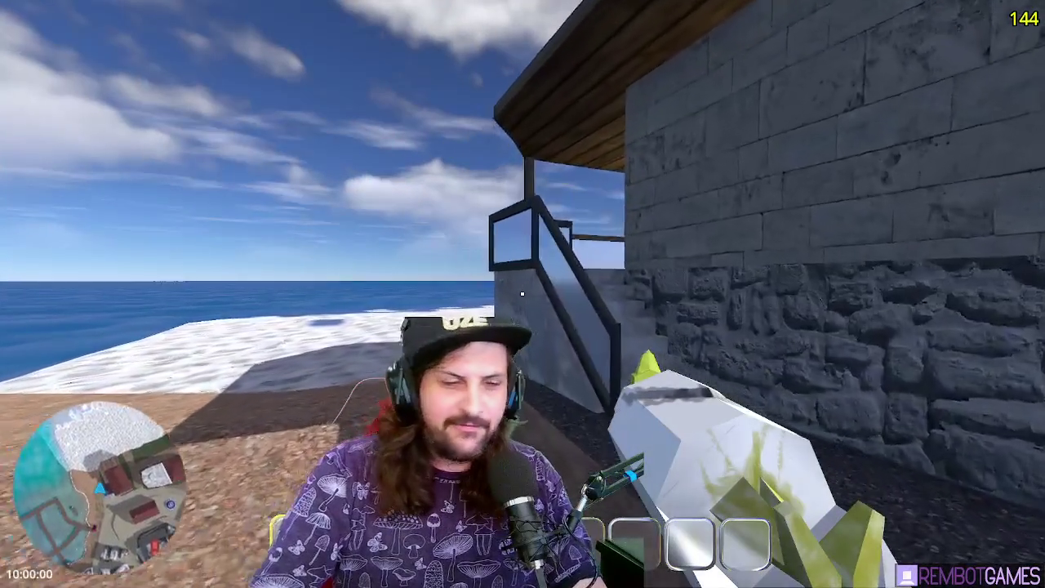
pyautogui.press('w')
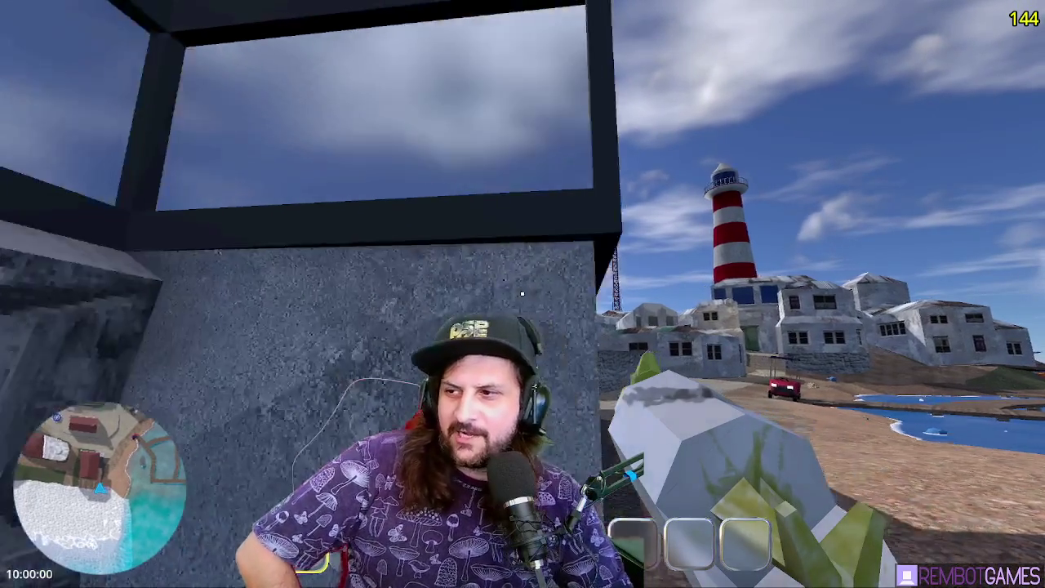
# Walk around the building corner toward the church, then switch to the chat viewer
pyautogui.press('a')
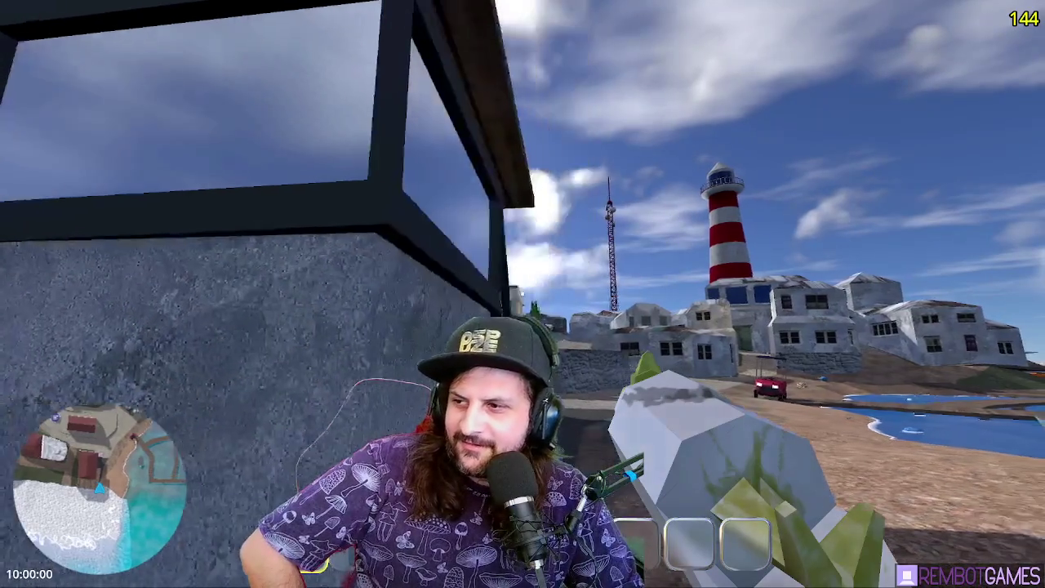
pyautogui.press('d')
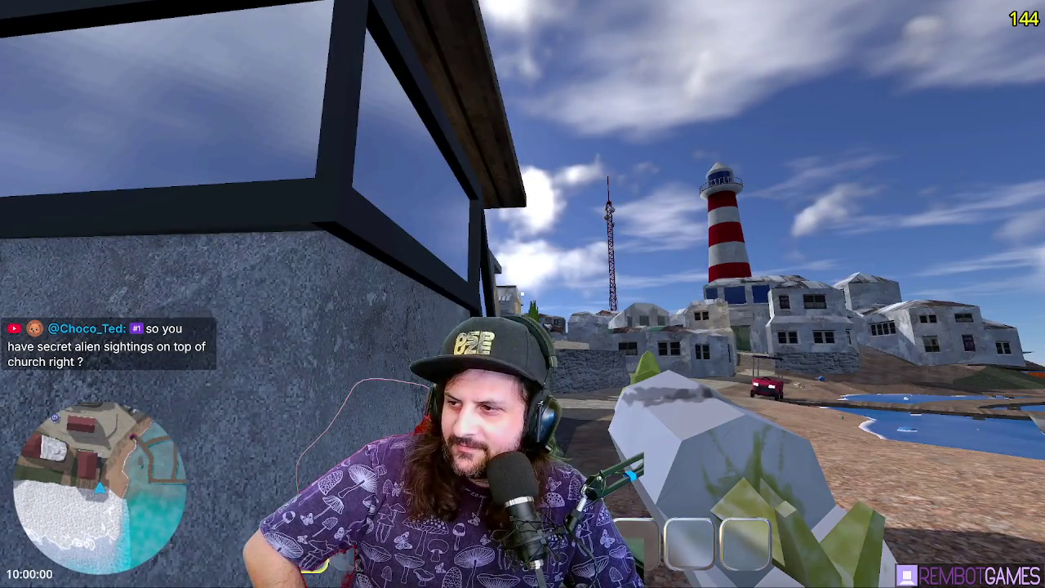
pyautogui.press('w')
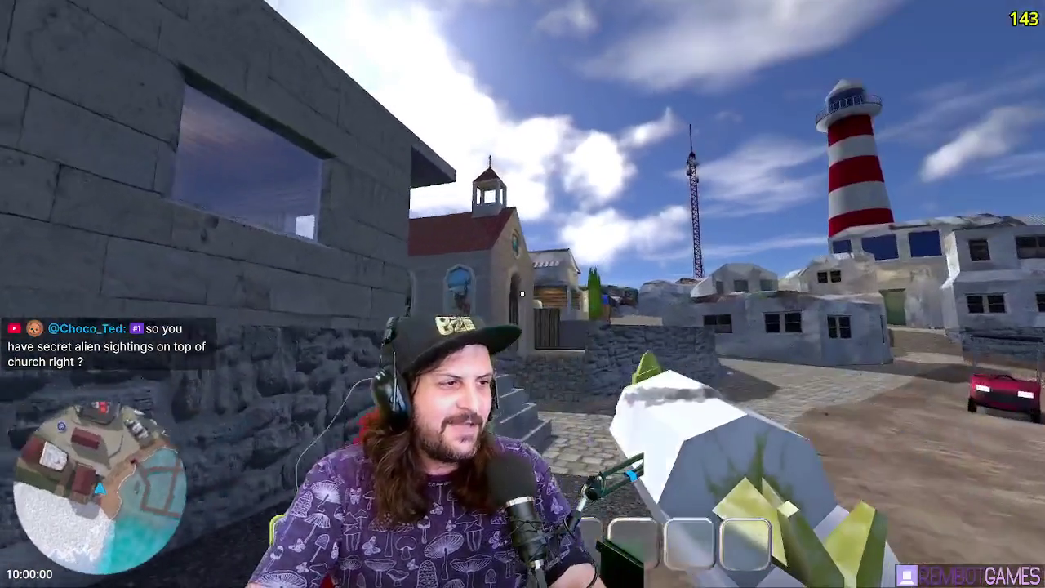
pyautogui.moveTo(522, 293)
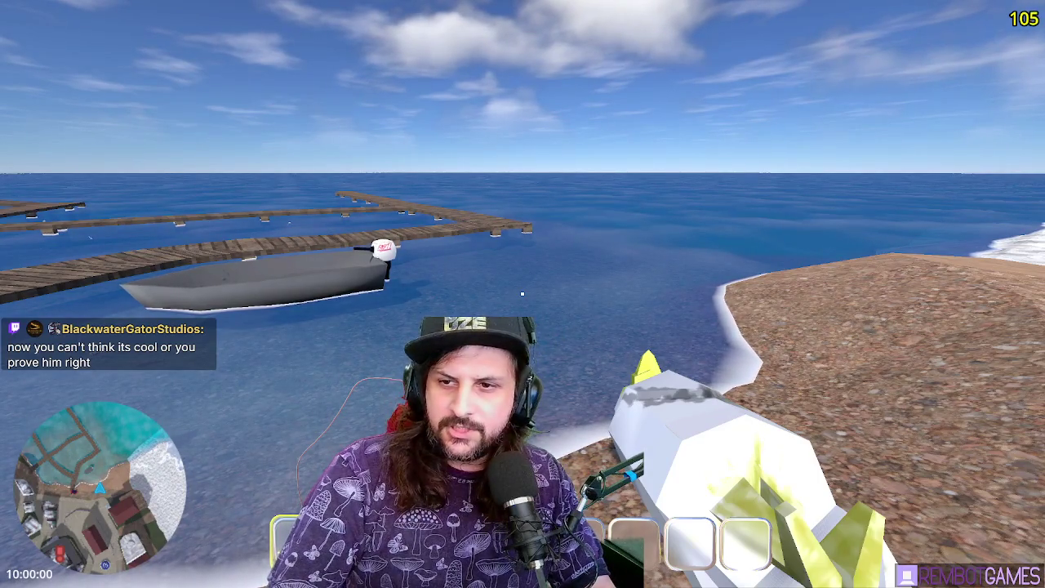
pyautogui.hotkey('alt', 'Tab')
# Move the Mod Dash chat window right, up, then back left before returning to the game
pyautogui.moveTo(446, 77)
pyautogui.mouseDown()
pyautogui.moveTo(492, 115)
pyautogui.moveTo(450, 123)
pyautogui.moveTo(484, 69)
pyautogui.moveTo(464, 81)
pyautogui.mouseUp()
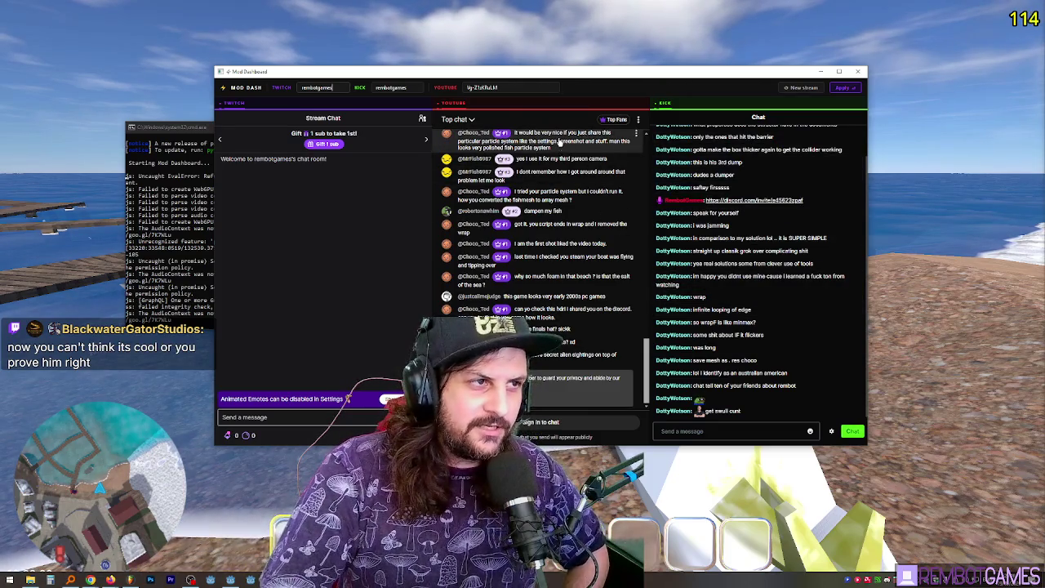
pyautogui.moveTo(559, 71); pyautogui.dragTo(636, 53)
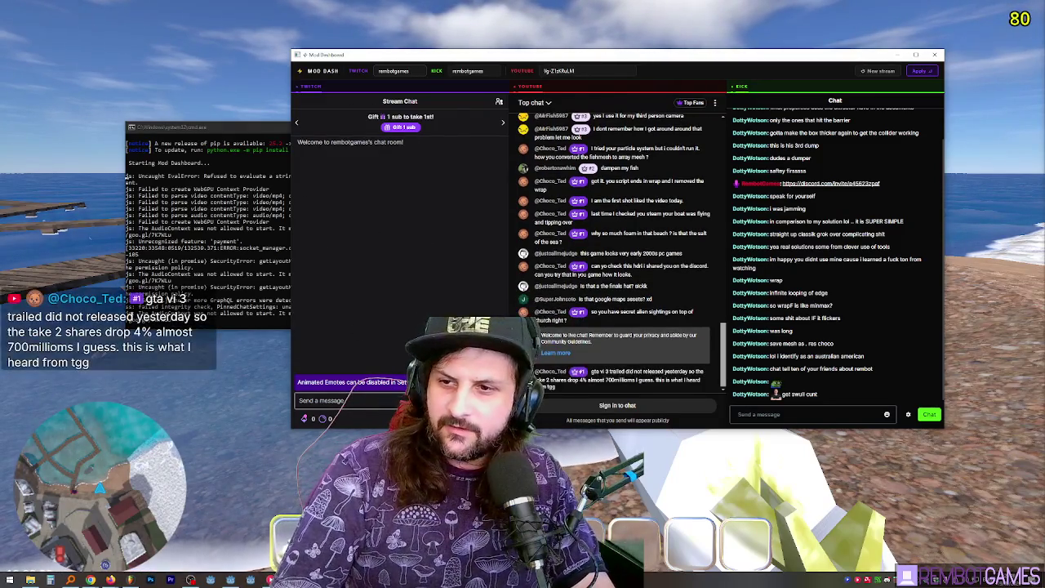
pyautogui.moveTo(477, 64); pyautogui.dragTo(387, 57)
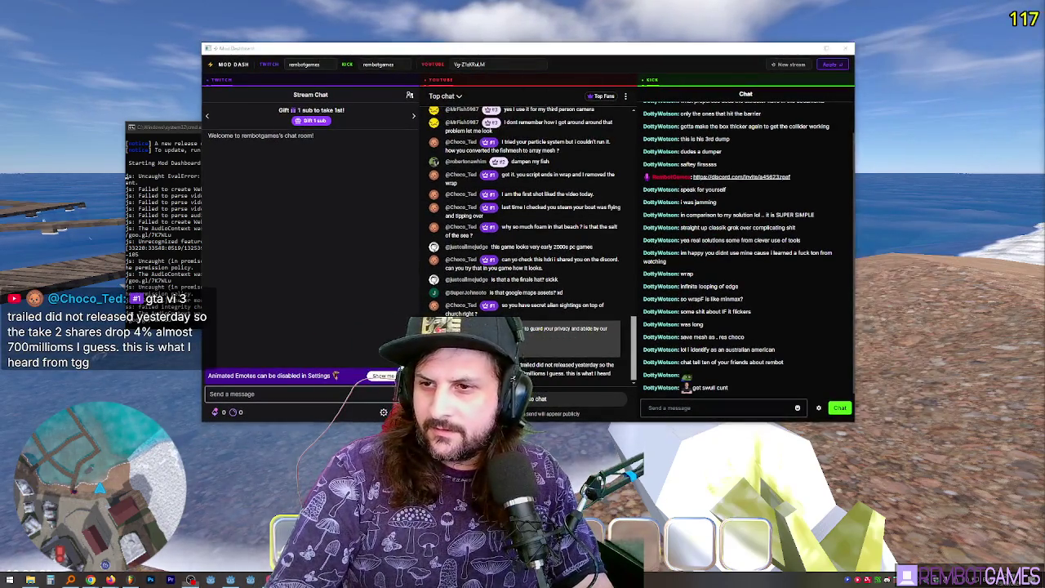
pyautogui.hotkey('alt', 'Tab')
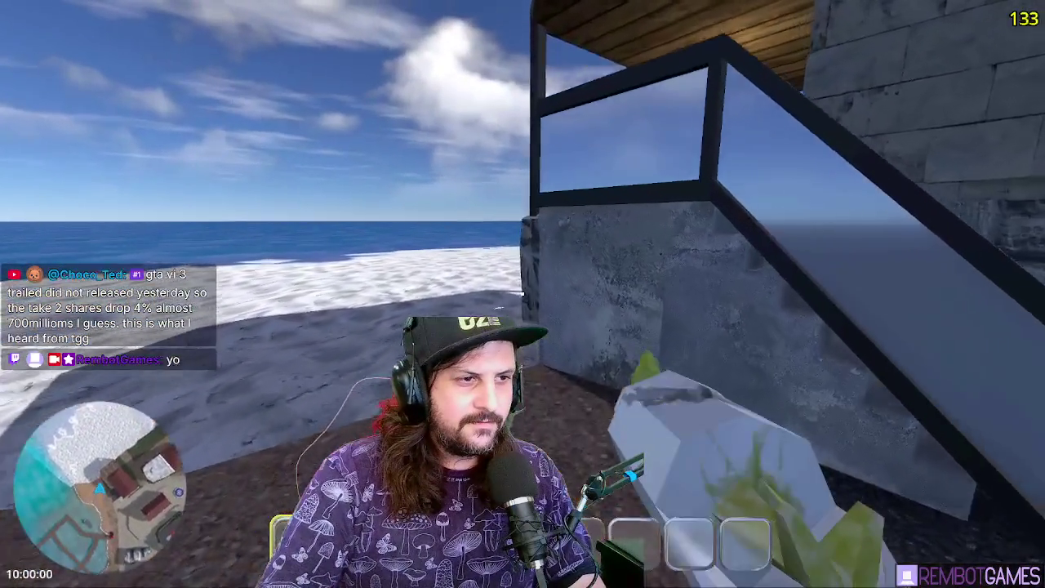
# Walk into the alley beside the church, then bring the Mod Dash chat window back up
pyautogui.press('w')
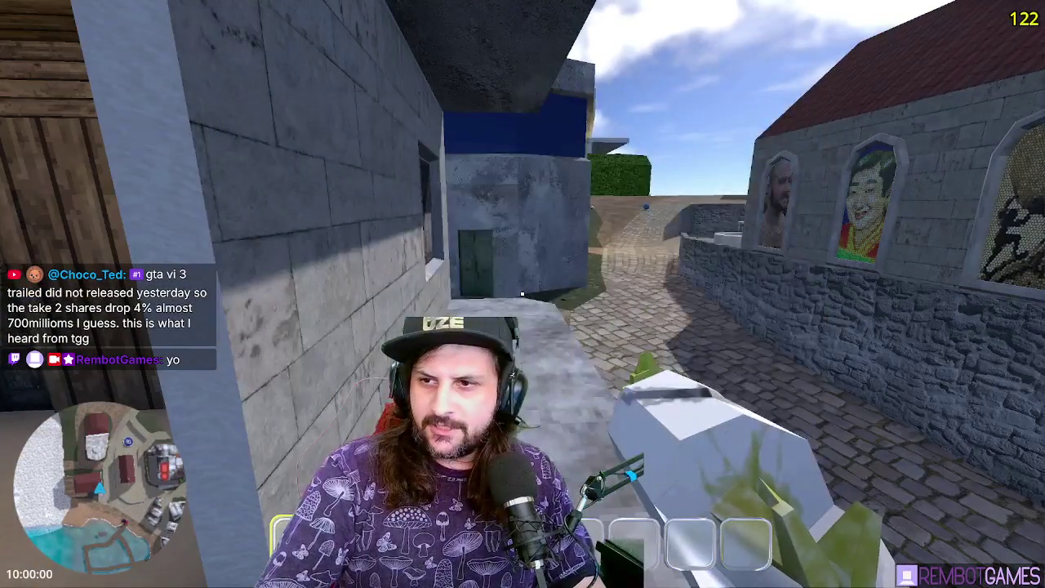
pyautogui.hotkey('alt', 'Tab')
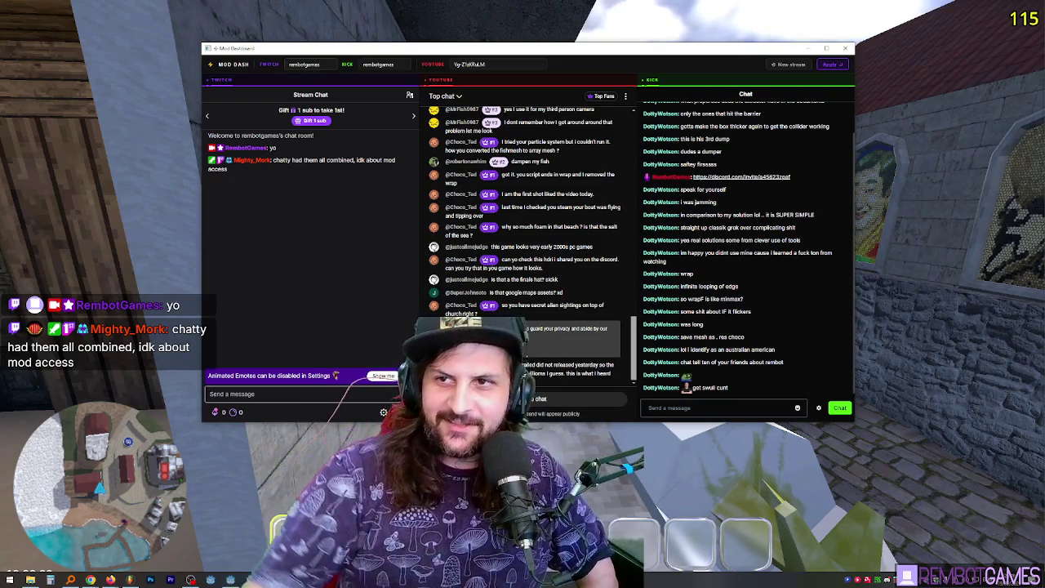
# Move the chat window up, widen it for Kick chat, and send 'fsjhsfjhfs' in Twitch chat
pyautogui.moveTo(517, 51)
pyautogui.mouseDown()
pyautogui.moveTo(571, 66)
pyautogui.moveTo(539, 29)
pyautogui.moveTo(595, 28)
pyautogui.moveTo(488, 28)
pyautogui.mouseUp()
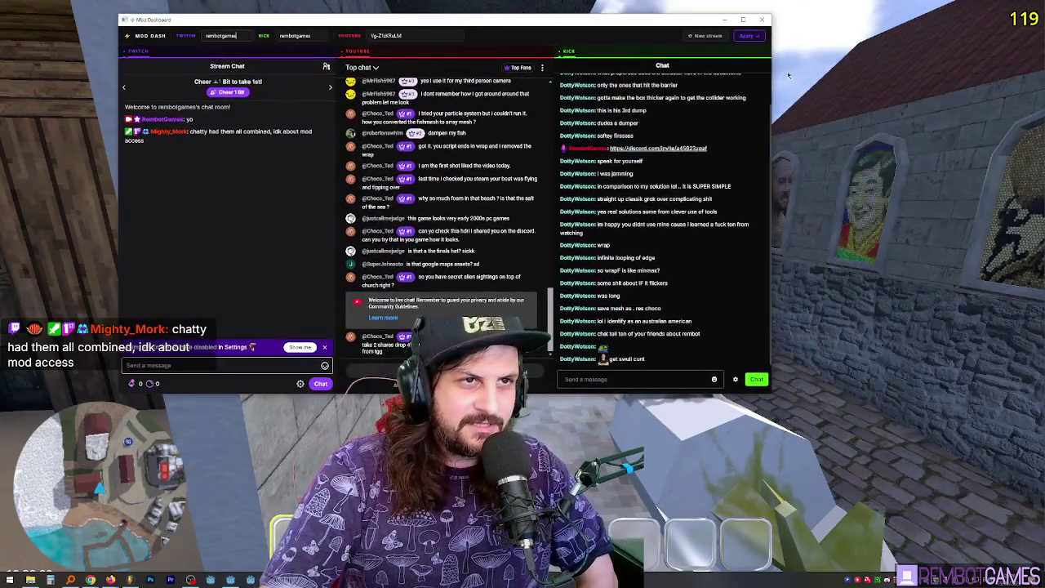
pyautogui.moveTo(772, 71)
pyautogui.mouseDown()
pyautogui.moveTo(1012, 72)
pyautogui.moveTo(518, 73)
pyautogui.moveTo(782, 73)
pyautogui.mouseUp()
pyautogui.click(180, 369)
pyautogui.write('fsjhsfjhfs')
pyautogui.press('Return')
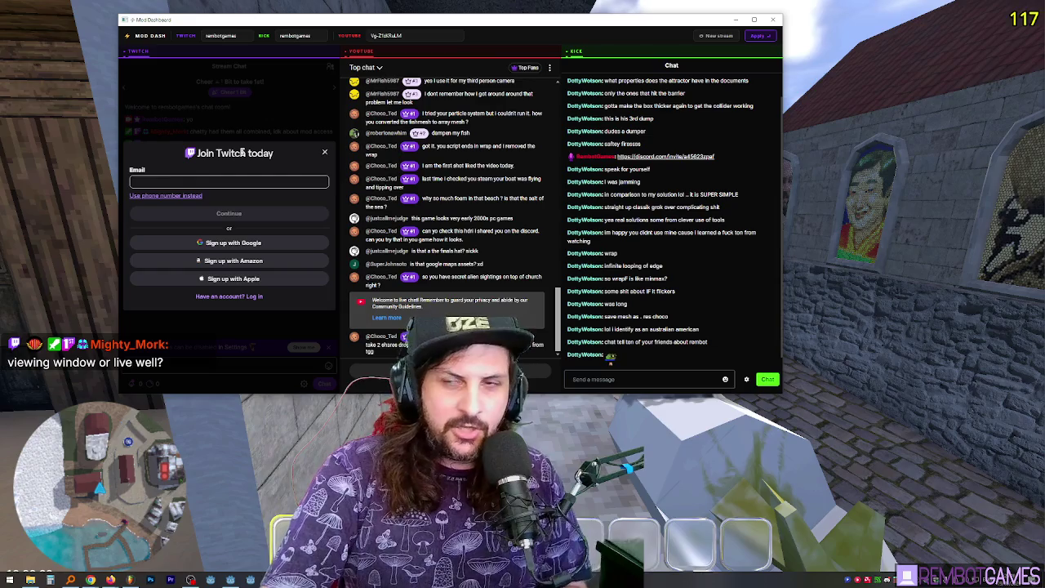
# Dismiss the Join Twitch prompt, reposition the chat window, and close the chat viewer
pyautogui.click(323, 151)
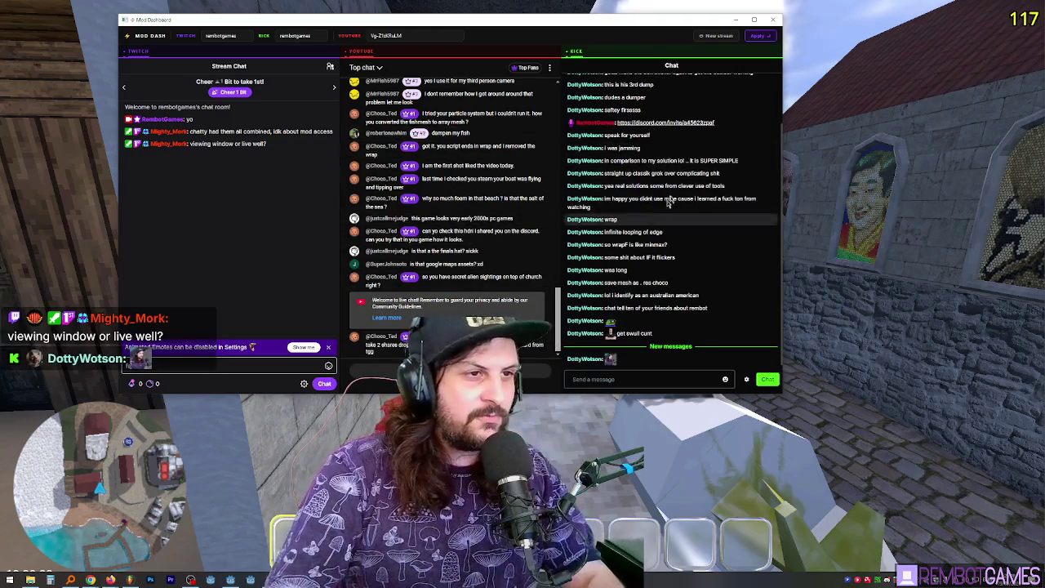
pyautogui.moveTo(619, 25)
pyautogui.mouseDown()
pyautogui.moveTo(707, 73)
pyautogui.moveTo(671, 68)
pyautogui.mouseUp()
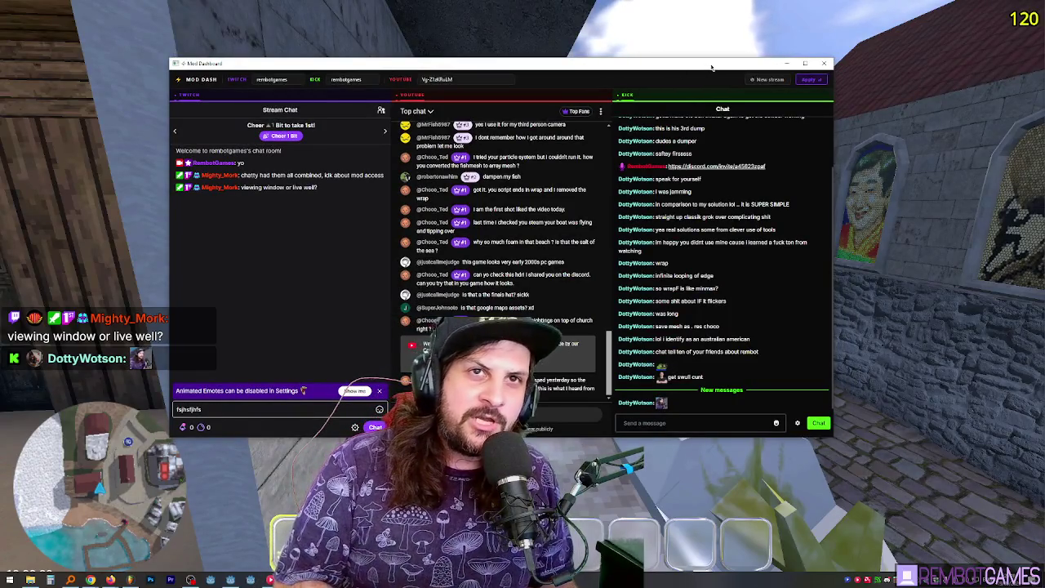
pyautogui.moveTo(519, 81)
pyautogui.mouseDown()
pyautogui.moveTo(510, 63)
pyautogui.moveTo(489, 61)
pyautogui.mouseUp()
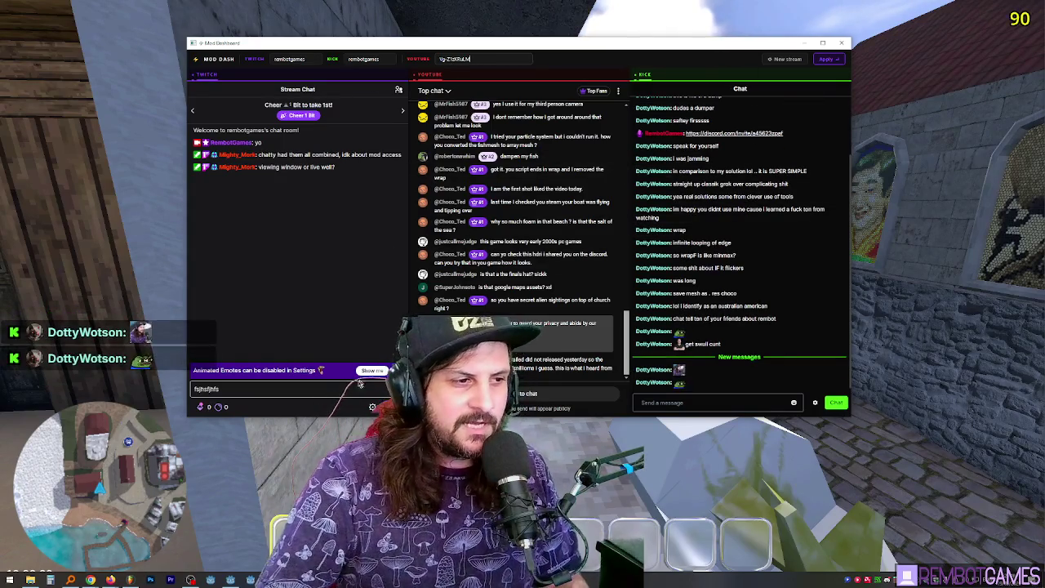
pyautogui.click(844, 46)
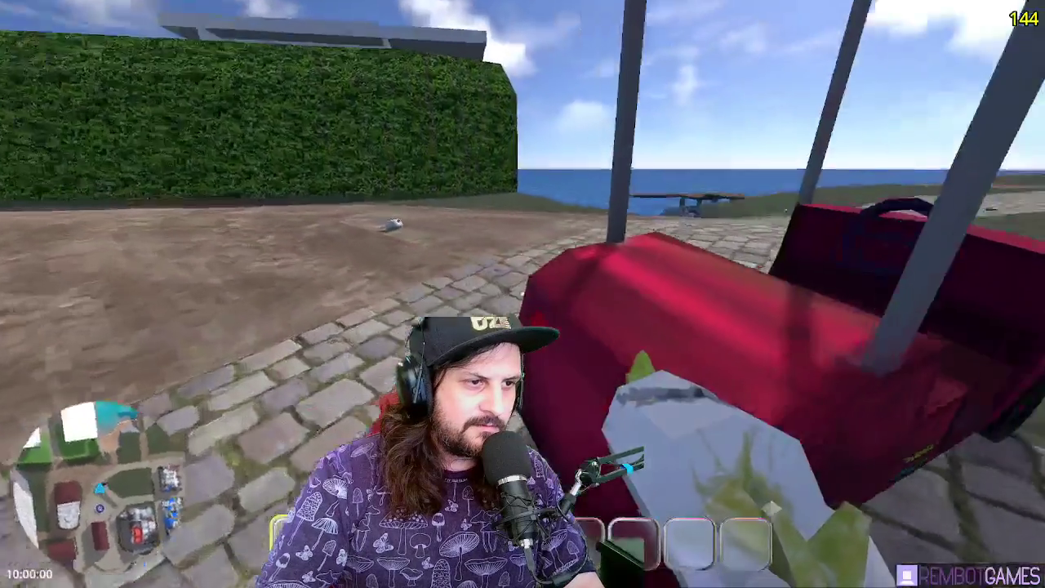
# Step back to face the red cart's front and get into it
pyautogui.press('s')
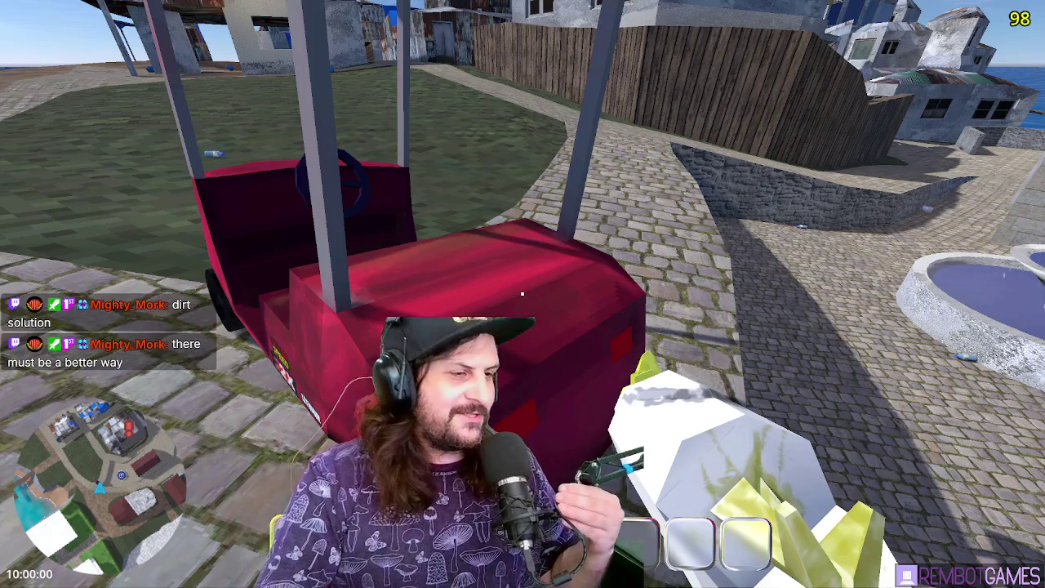
pyautogui.press('e')
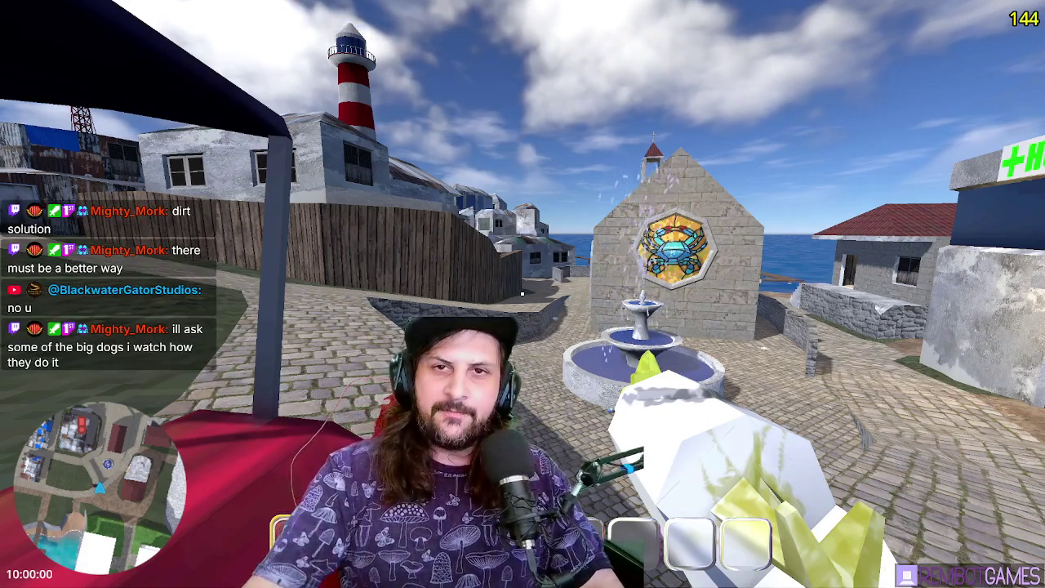
# Drive the red cart past the fountain and park it next to the church
pyautogui.moveTo(523, 294)
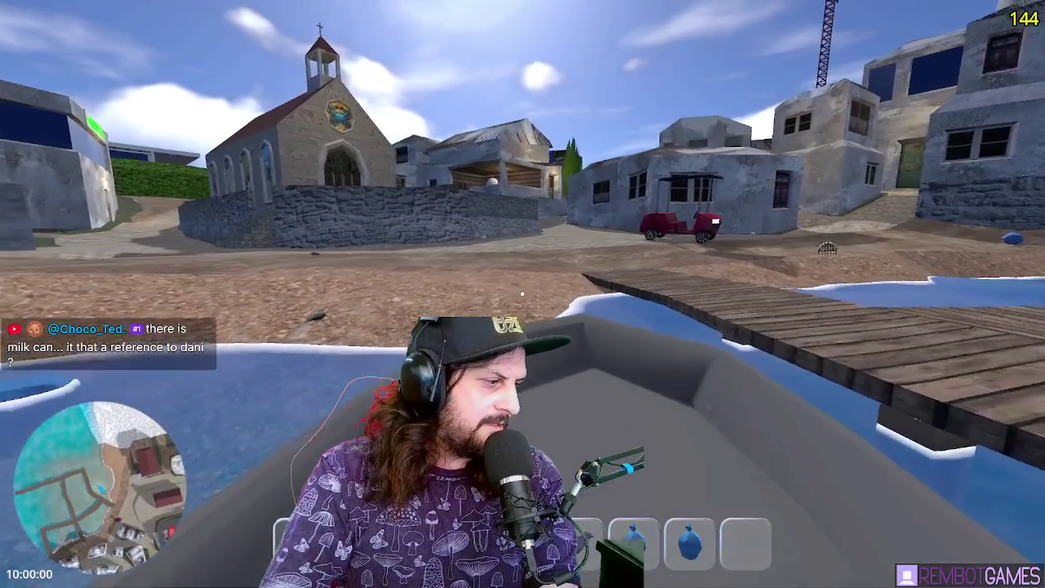
# Drive the boat away from the dock toward the church's stone wall
pyautogui.press('w')
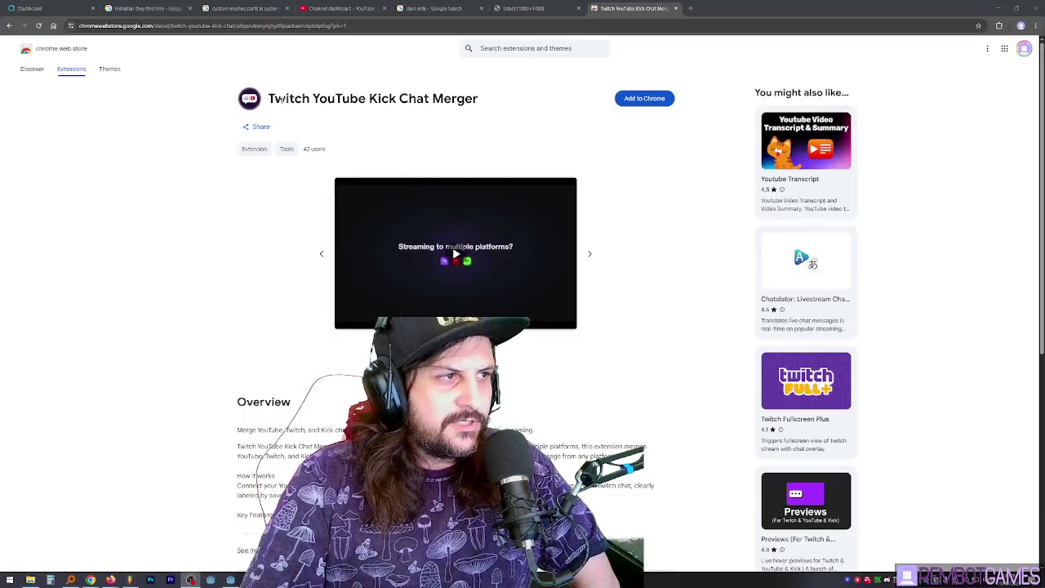
# Select the full 'Twitch YouTube Kick Chat Merger' title on its store page, then switch to another app
pyautogui.moveTo(269, 99); pyautogui.dragTo(482, 98)
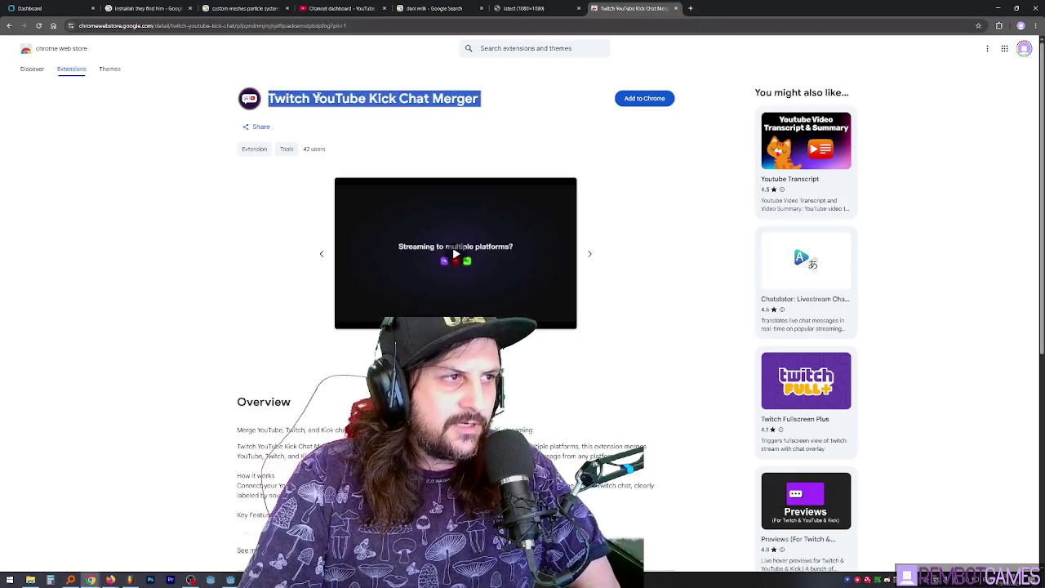
pyautogui.tripleClick(317, 98)
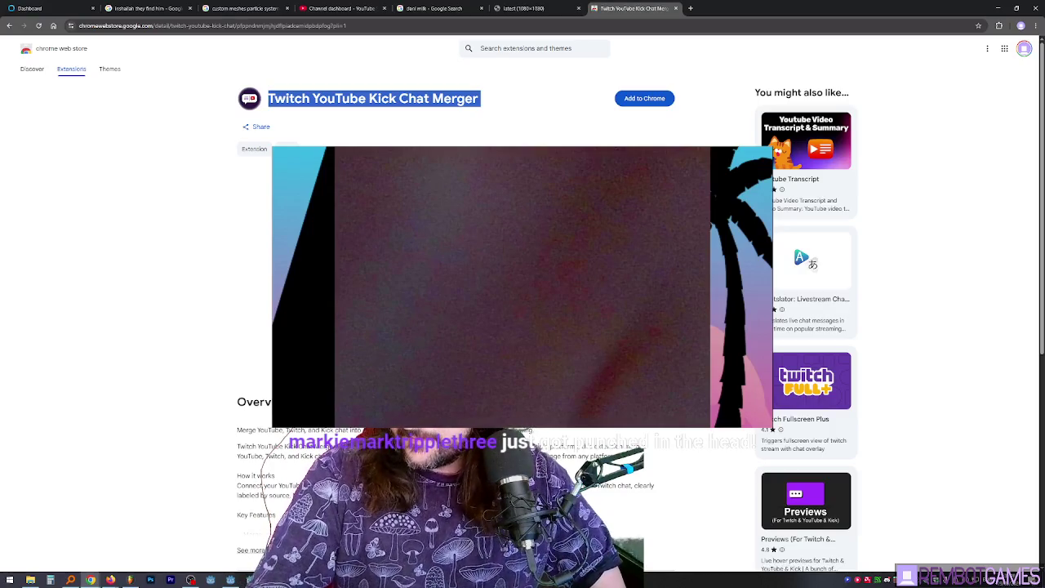
pyautogui.hotkey('alt', 'Tab')
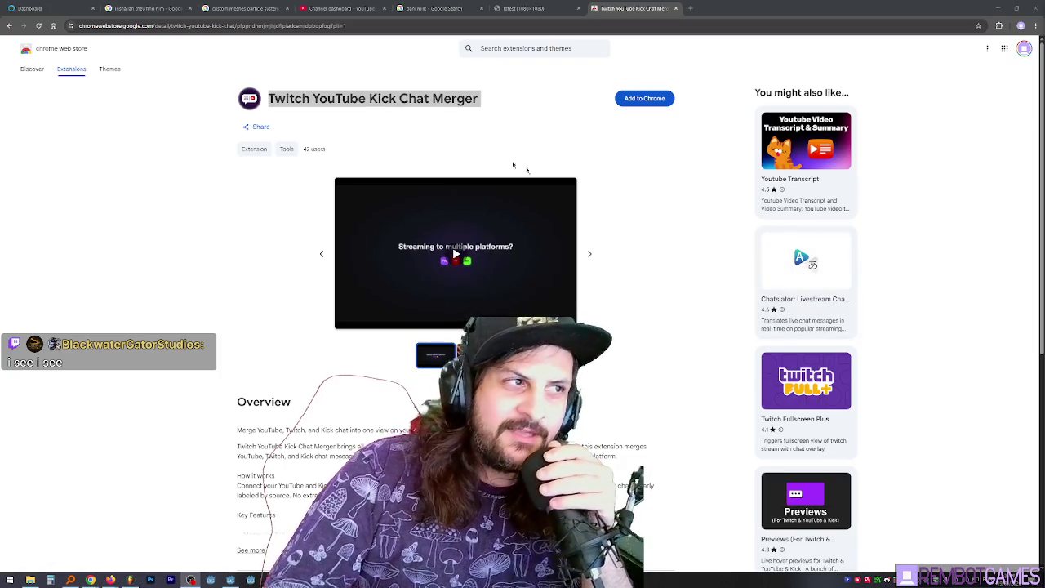
# Select 'Merger' in the title and advance the preview carousel to the ONE CHAT TO SEE THEM ALL screenshot
pyautogui.click(443, 93)
pyautogui.doubleClick(442, 93)
pyautogui.click(591, 256)
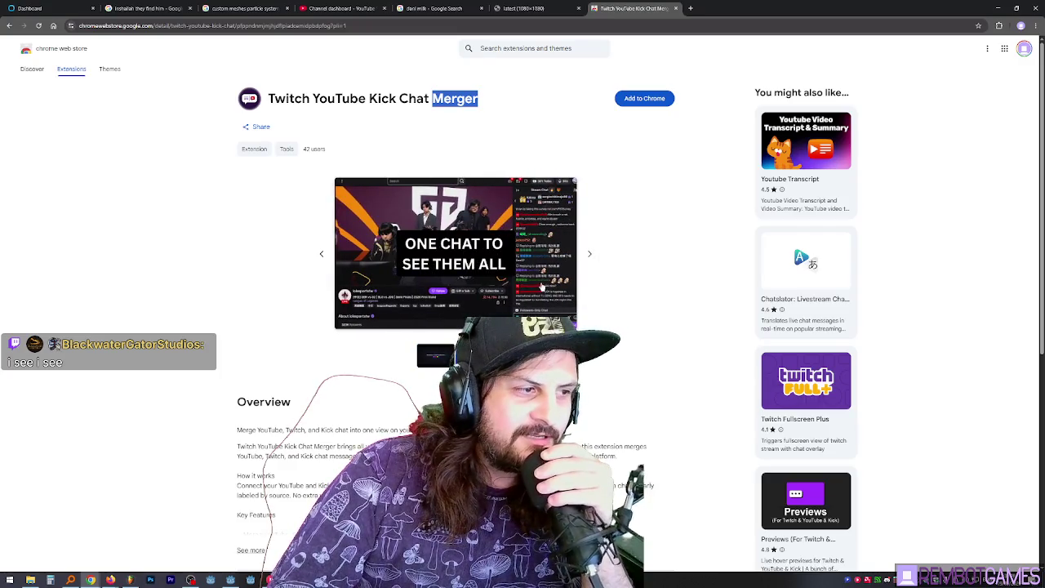
pyautogui.scroll(-5, 645, 280)
pyautogui.scroll(5, 647, 280)
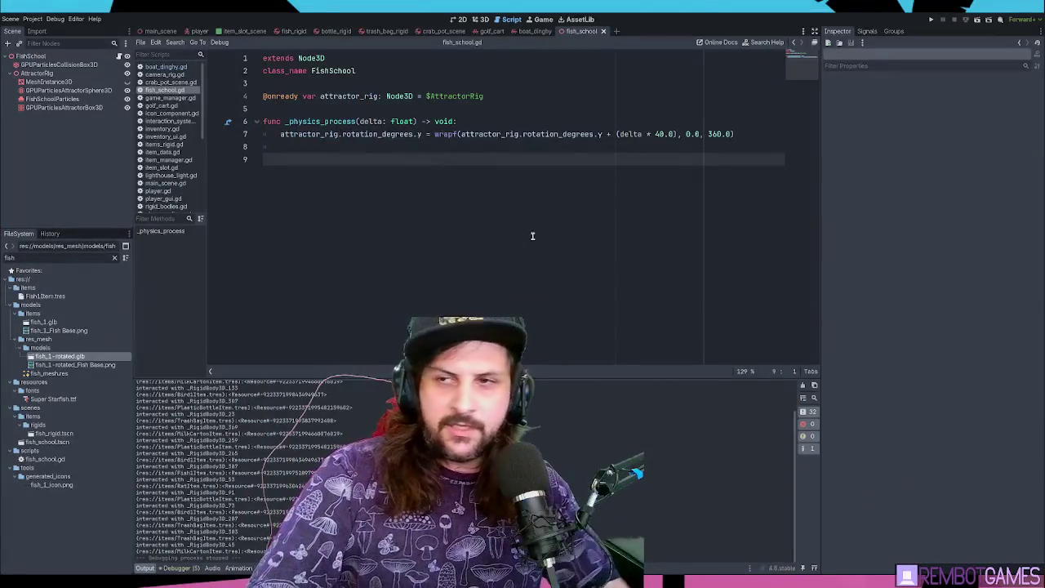
# Open the main WaterPlane scene in 3D, save it, and orbit low over the water toward the island
pyautogui.click(161, 31)
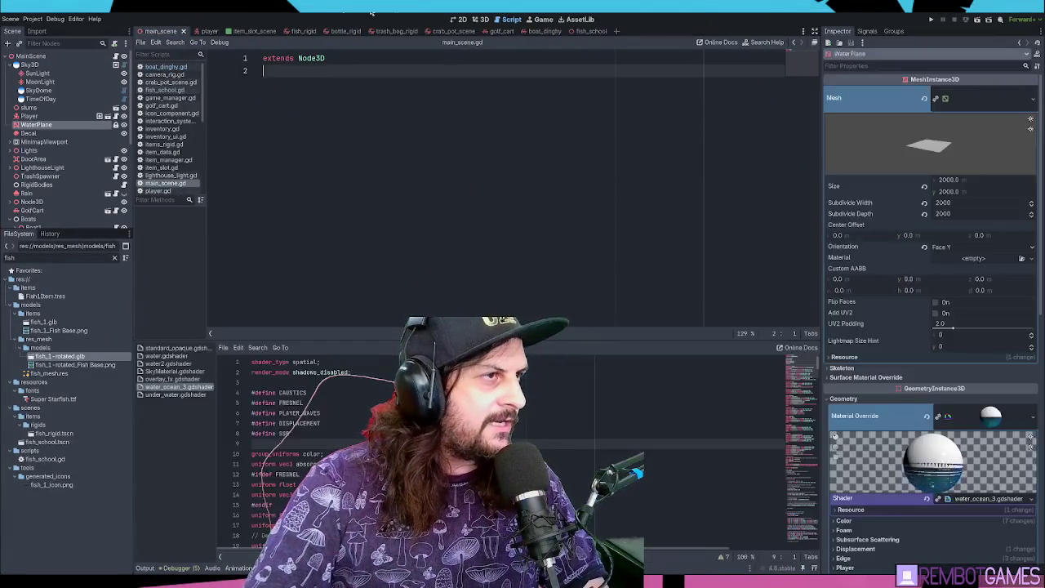
pyautogui.click(483, 18)
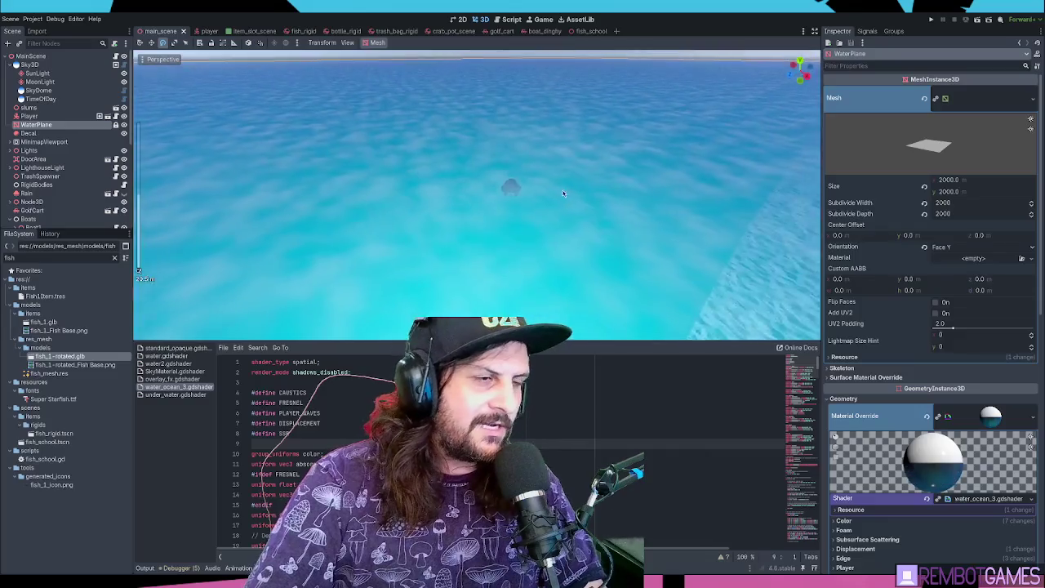
pyautogui.moveTo(437, 214)
pyautogui.mouseDown()
pyautogui.moveTo(551, 187)
pyautogui.moveTo(563, 195)
pyautogui.mouseUp()
pyautogui.hotkey('ctrl', 's')
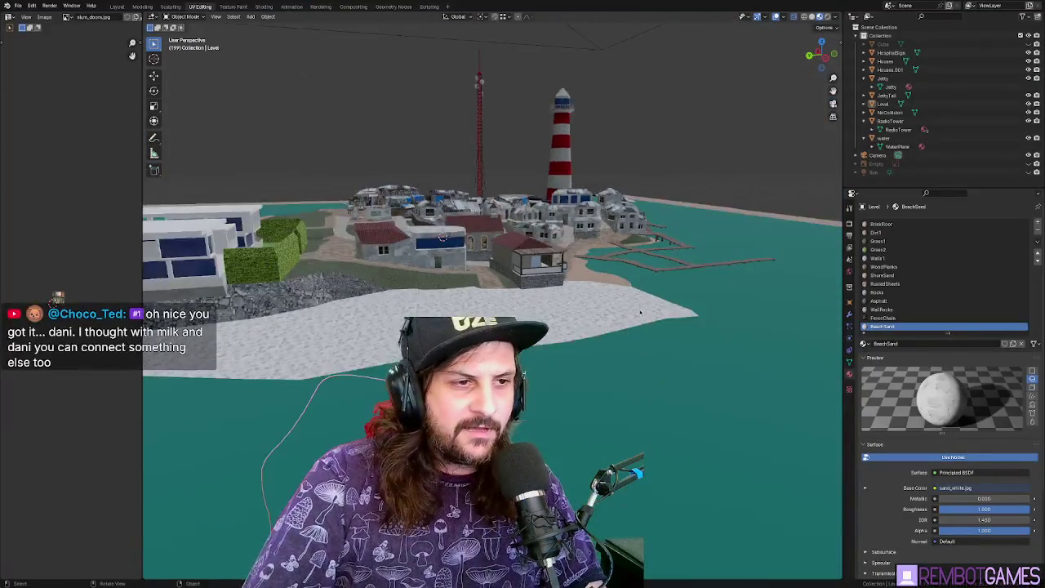
pyautogui.moveTo(640, 313); pyautogui.dragTo(600, 412)
# In Edit Mode, move the right seabed strip about -106.5 m along X to widen the sand border
pyautogui.press('Tab')
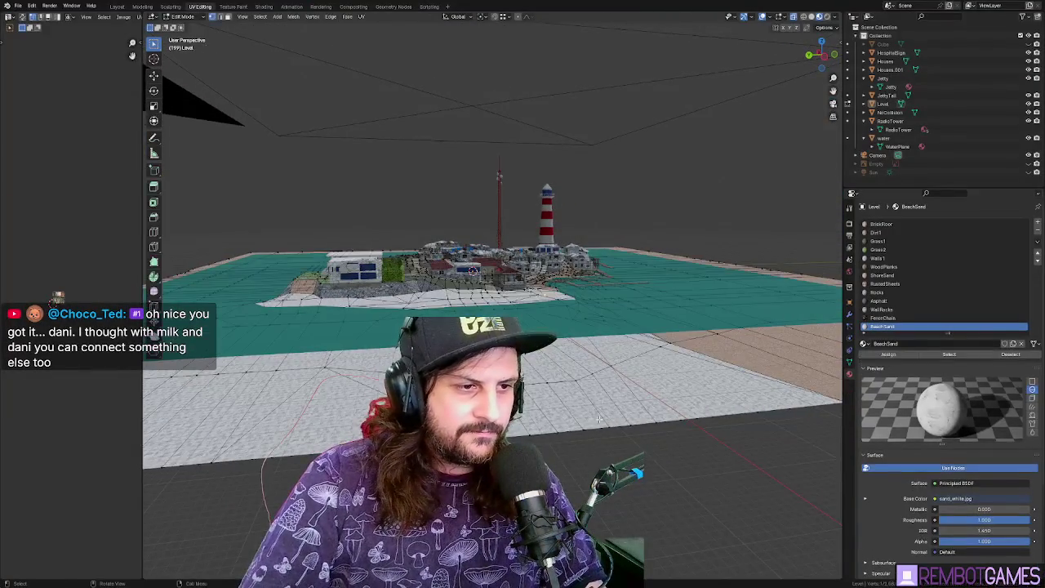
pyautogui.scroll(-5, 625, 417)
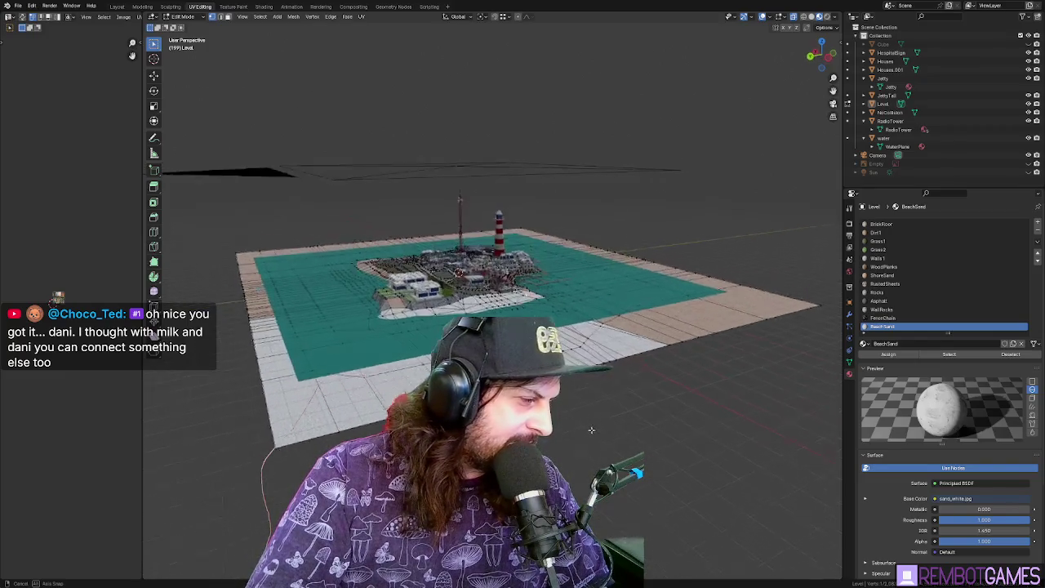
pyautogui.moveTo(669, 392)
pyautogui.mouseDown()
pyautogui.moveTo(684, 426)
pyautogui.moveTo(492, 367)
pyautogui.mouseUp()
pyautogui.moveTo(631, 166)
pyautogui.mouseDown()
pyautogui.moveTo(600, 137)
pyautogui.moveTo(658, 522)
pyautogui.moveTo(686, 516)
pyautogui.mouseUp()
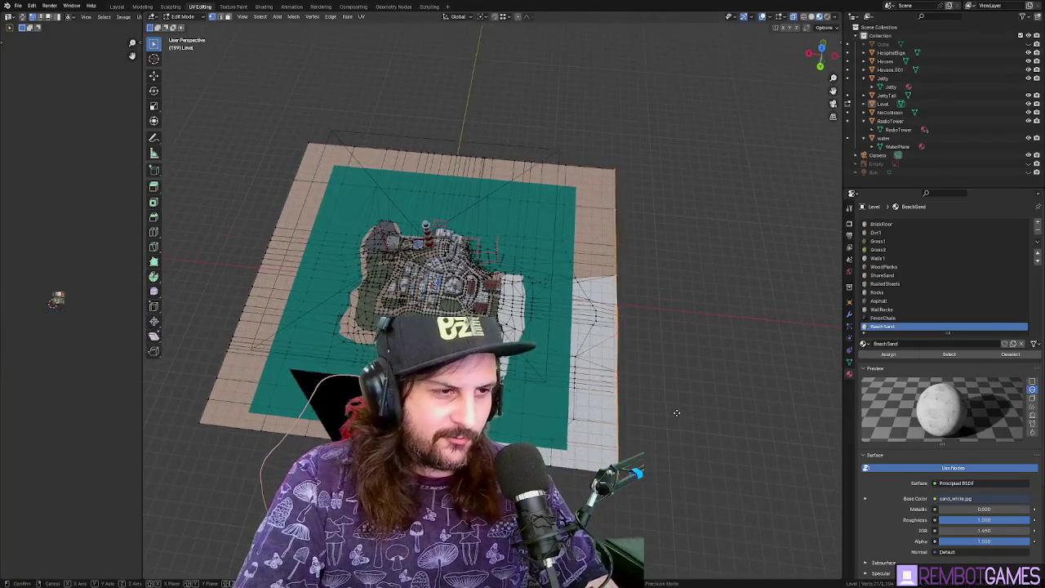
pyautogui.press('g')
pyautogui.press('x')
pyautogui.click(805, 438)
pyautogui.moveTo(764, 407)
pyautogui.mouseDown()
pyautogui.moveTo(692, 323)
pyautogui.moveTo(637, 367)
pyautogui.mouseUp()
pyautogui.moveTo(539, 427); pyautogui.dragTo(577, 422)
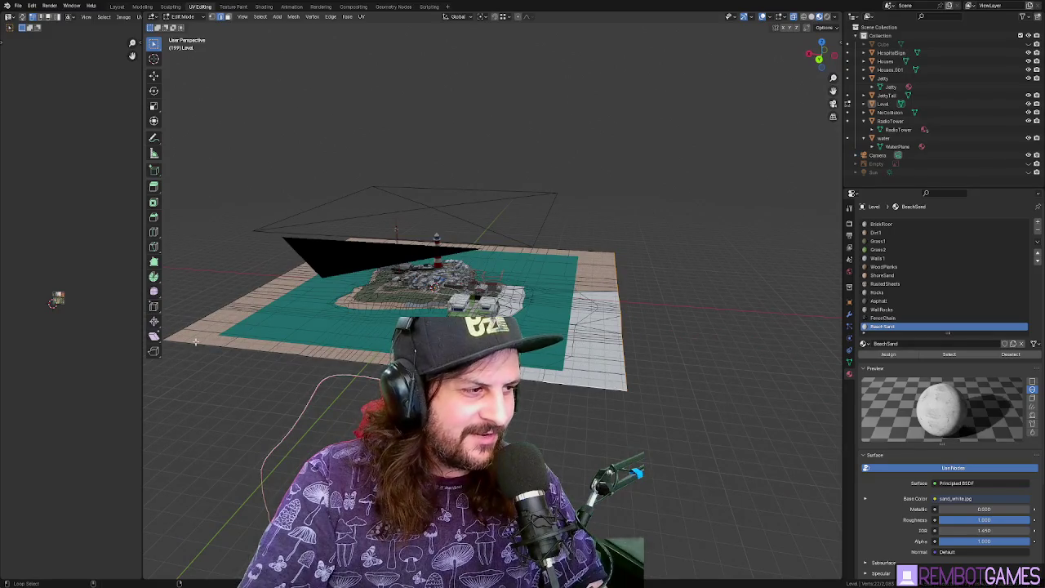
pyautogui.moveTo(208, 354); pyautogui.dragTo(299, 369)
pyautogui.moveTo(178, 442); pyautogui.dragTo(299, 403)
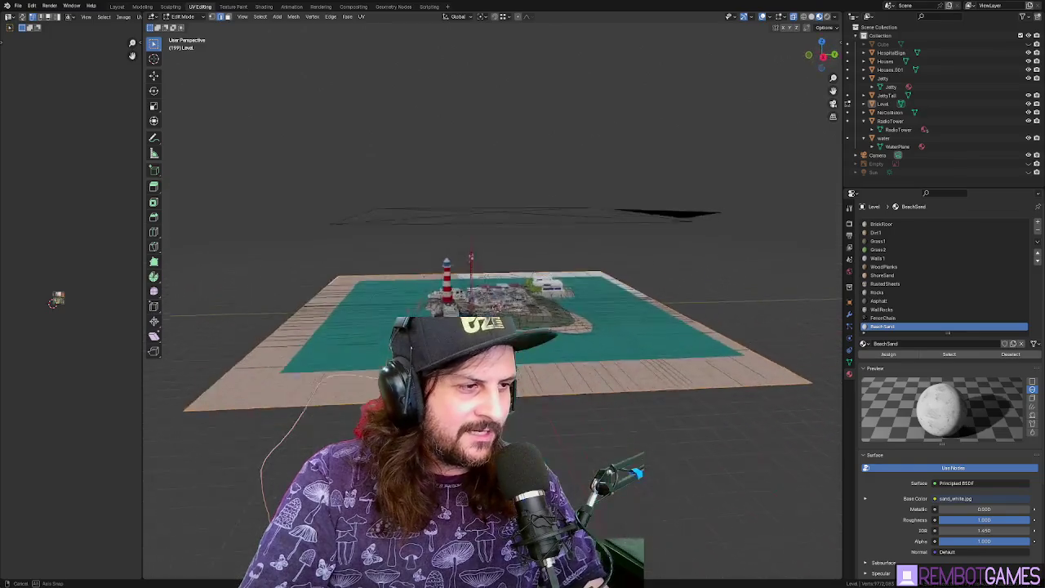
# Extrude the seabed plane downward into a thick block
pyautogui.press('e')
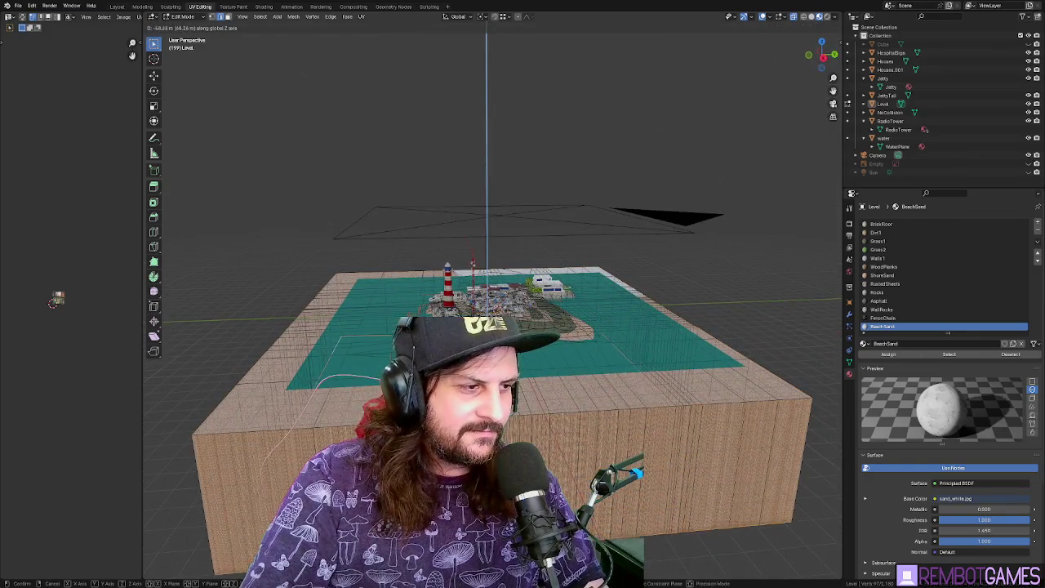
pyautogui.click(571, 455)
pyautogui.scroll(-6, 571, 455)
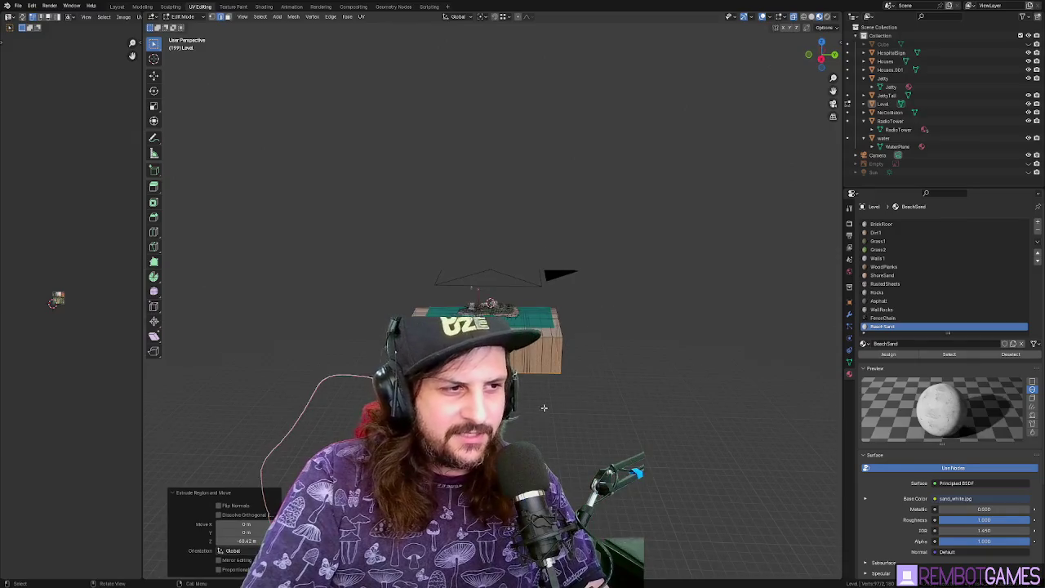
pyautogui.scroll(3, 544, 407)
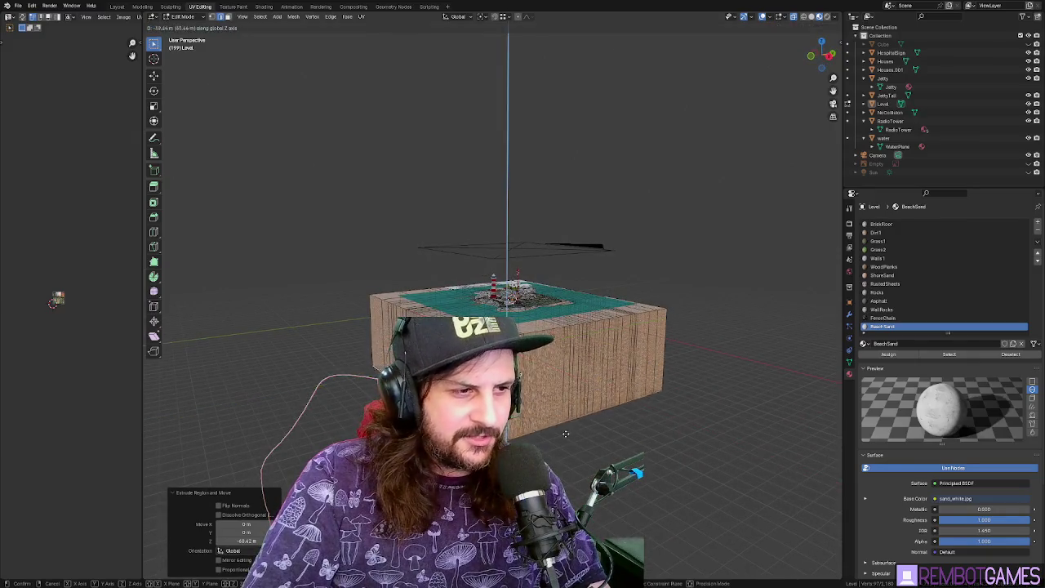
# Scale the bottom faces out to about 1.843 to form a wide sloped skirt
pyautogui.press('s')
pyautogui.click(551, 435)
pyautogui.moveTo(551, 435)
pyautogui.mouseDown()
pyautogui.moveTo(700, 375)
pyautogui.moveTo(653, 457)
pyautogui.moveTo(549, 411)
pyautogui.mouseUp()
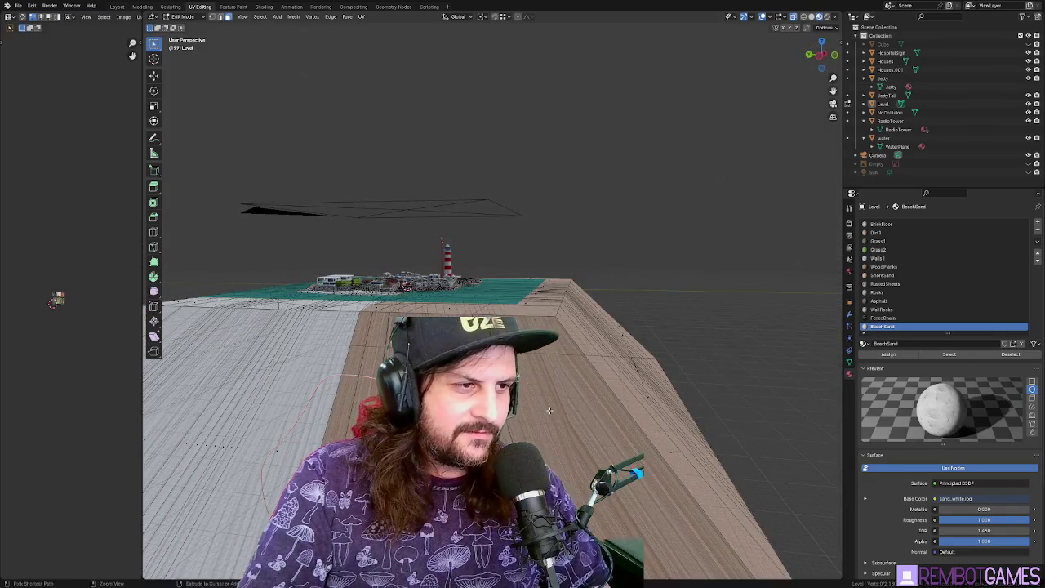
pyautogui.moveTo(615, 403); pyautogui.dragTo(567, 413)
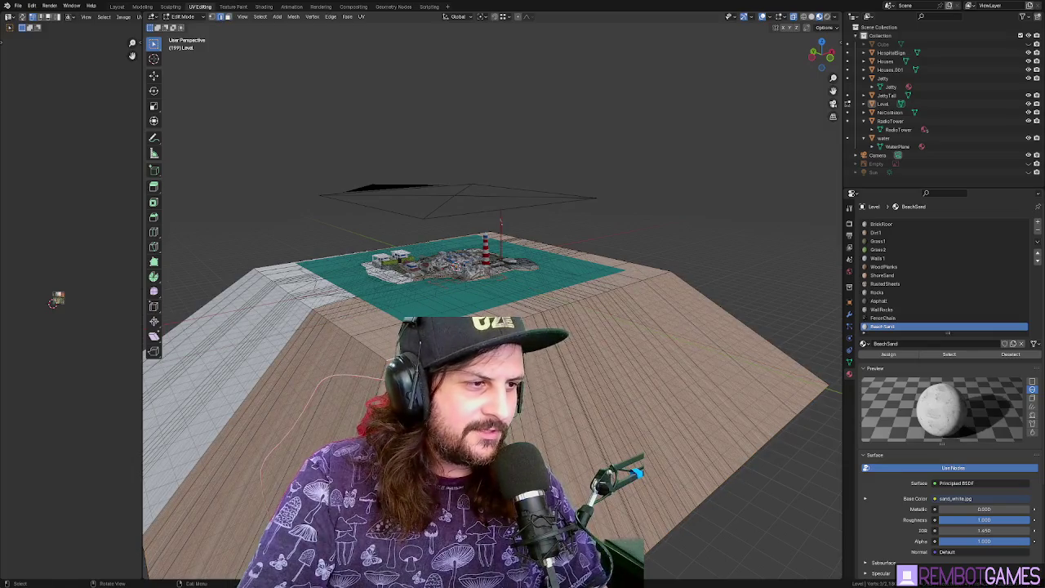
pyautogui.moveTo(563, 384)
pyautogui.mouseDown()
pyautogui.moveTo(723, 424)
pyautogui.moveTo(746, 414)
pyautogui.moveTo(709, 402)
pyautogui.mouseUp()
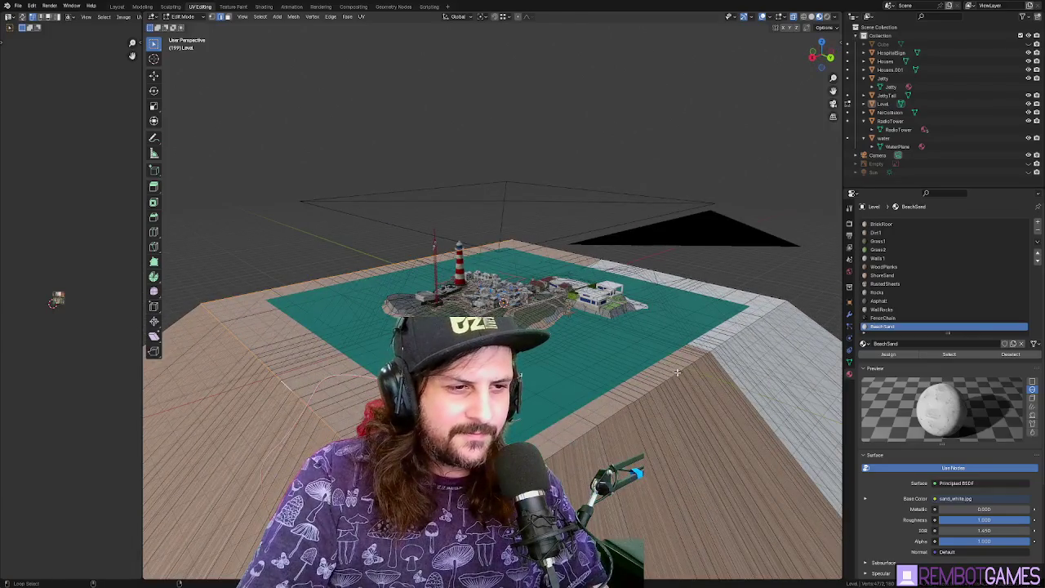
pyautogui.moveTo(791, 311)
pyautogui.mouseDown()
pyautogui.moveTo(699, 310)
pyautogui.moveTo(642, 335)
pyautogui.moveTo(609, 324)
pyautogui.moveTo(559, 382)
pyautogui.mouseUp()
# Cancel a stray vertical move and orbit around the island's sand base
pyautogui.press('z')
pyautogui.rightClick(608, 334)
pyautogui.moveTo(585, 335); pyautogui.dragTo(368, 346)
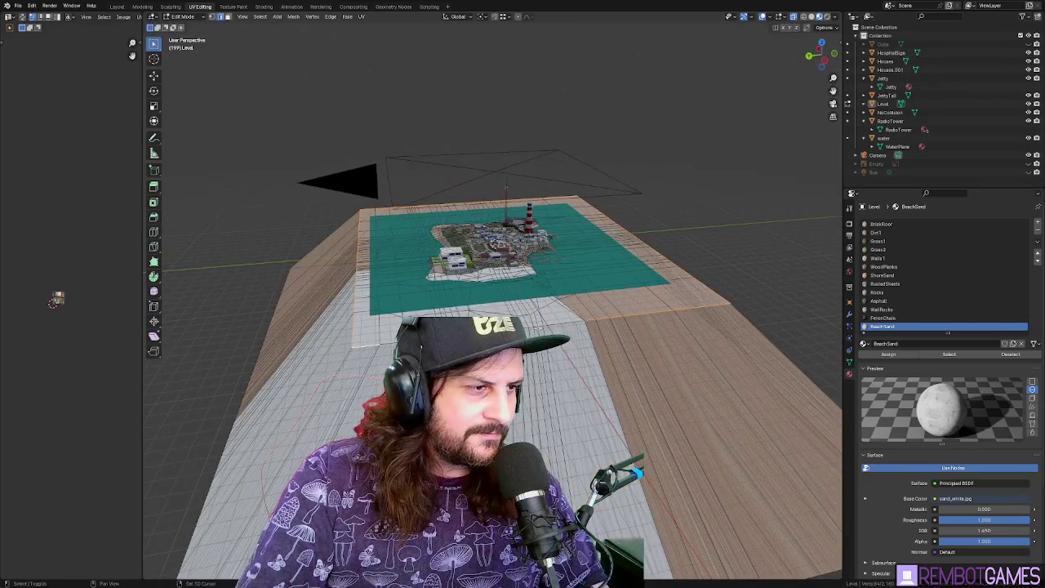
pyautogui.moveTo(562, 322); pyautogui.dragTo(569, 339)
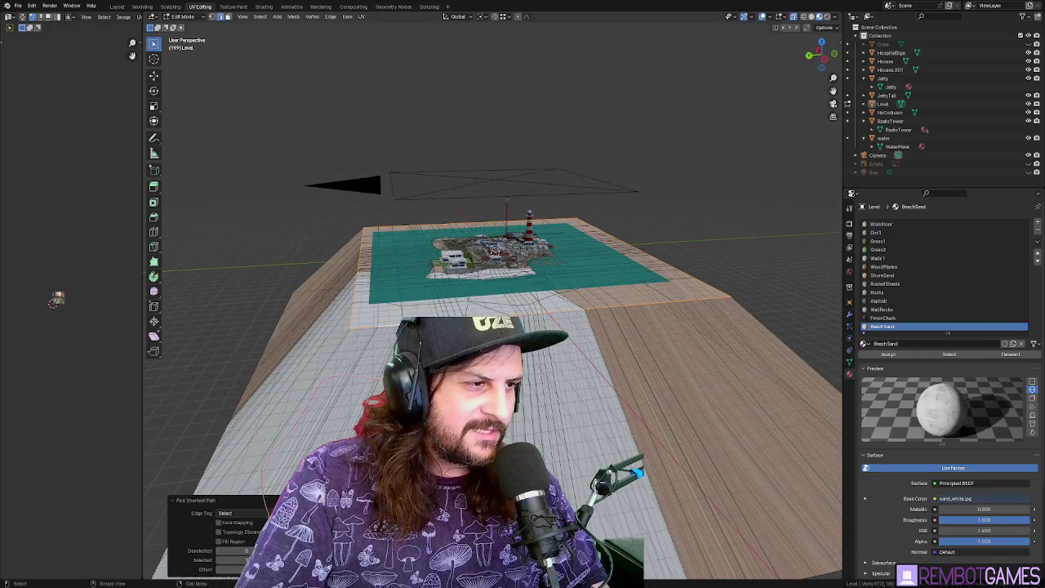
# Lower the selected sand section to -17.866 m along Z and return to Object Mode
pyautogui.press('g')
pyautogui.press('z')
pyautogui.press('Return')
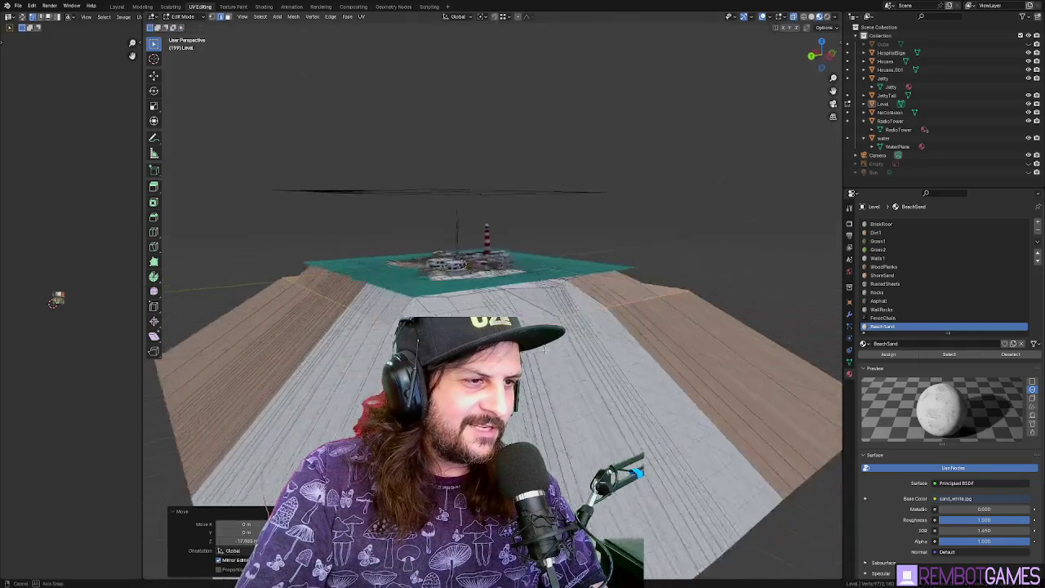
pyautogui.moveTo(490, 326); pyautogui.dragTo(441, 333)
pyautogui.moveTo(569, 310)
pyautogui.mouseDown()
pyautogui.moveTo(570, 416)
pyautogui.moveTo(573, 310)
pyautogui.mouseUp()
pyautogui.press('Tab')
pyautogui.moveTo(774, 236)
pyautogui.mouseDown()
pyautogui.moveTo(728, 316)
pyautogui.moveTo(637, 315)
pyautogui.moveTo(719, 321)
pyautogui.moveTo(772, 415)
pyautogui.moveTo(764, 441)
pyautogui.moveTo(749, 345)
pyautogui.mouseUp()
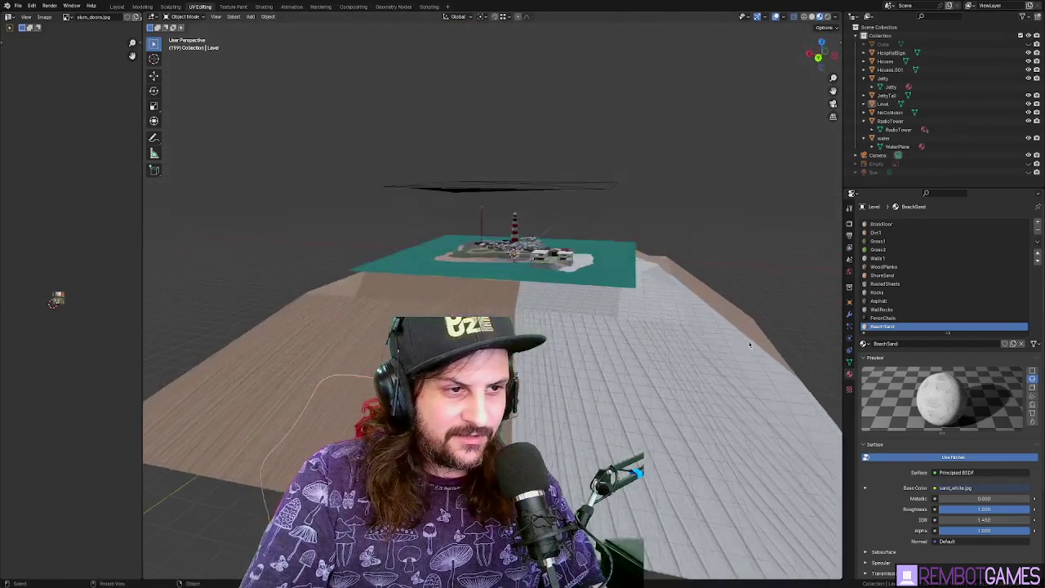
# Export the island model as glTF 2.0 (.glb/.gltf), overwriting the existing file
pyautogui.click(18, 5)
pyautogui.moveTo(40, 137)
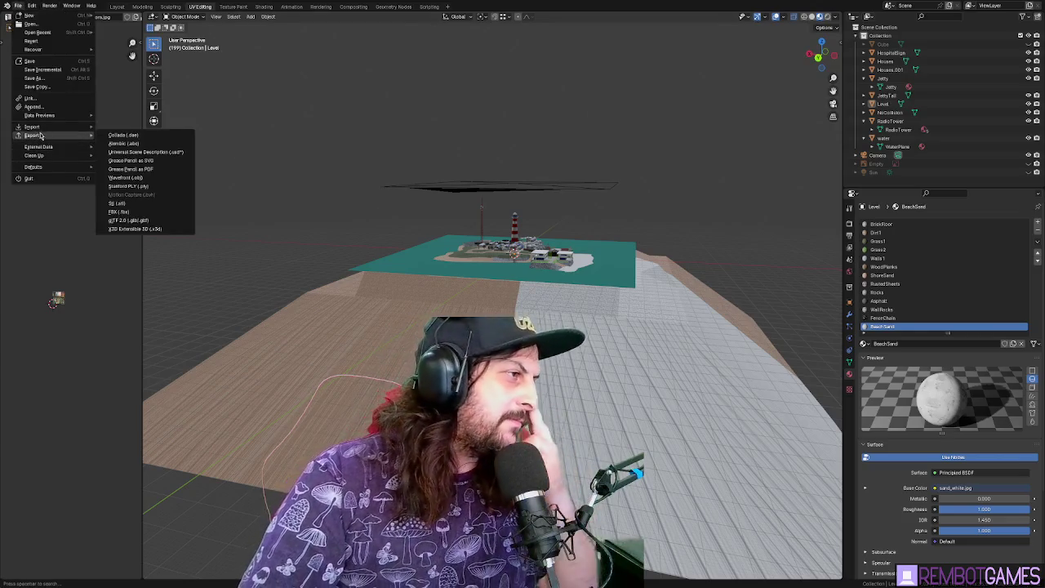
pyautogui.click(145, 219)
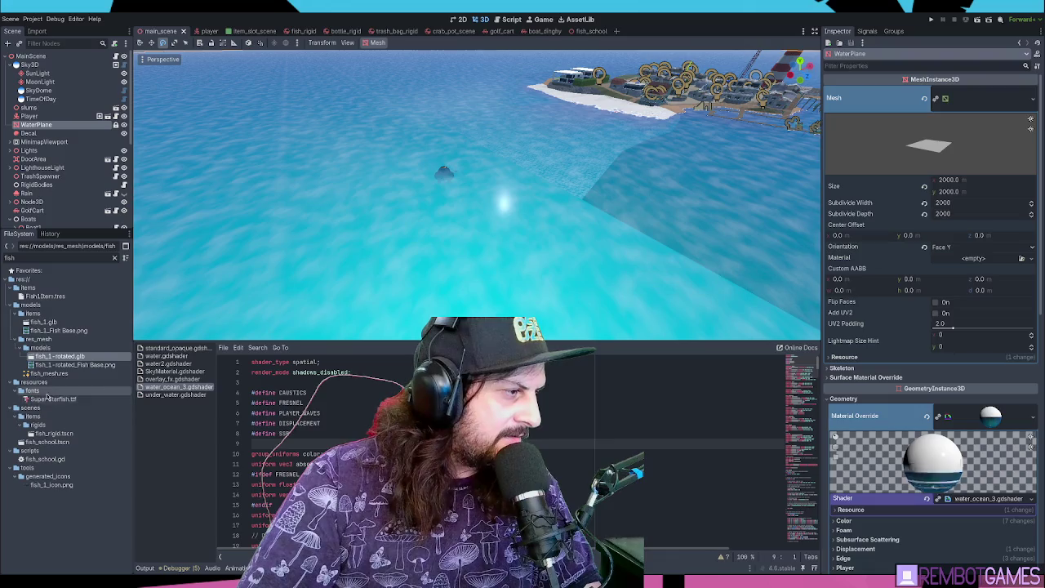
# In the FileSystem dock, open the scenes folder, clear the fish filter, and open the shaders folder
pyautogui.click(36, 409)
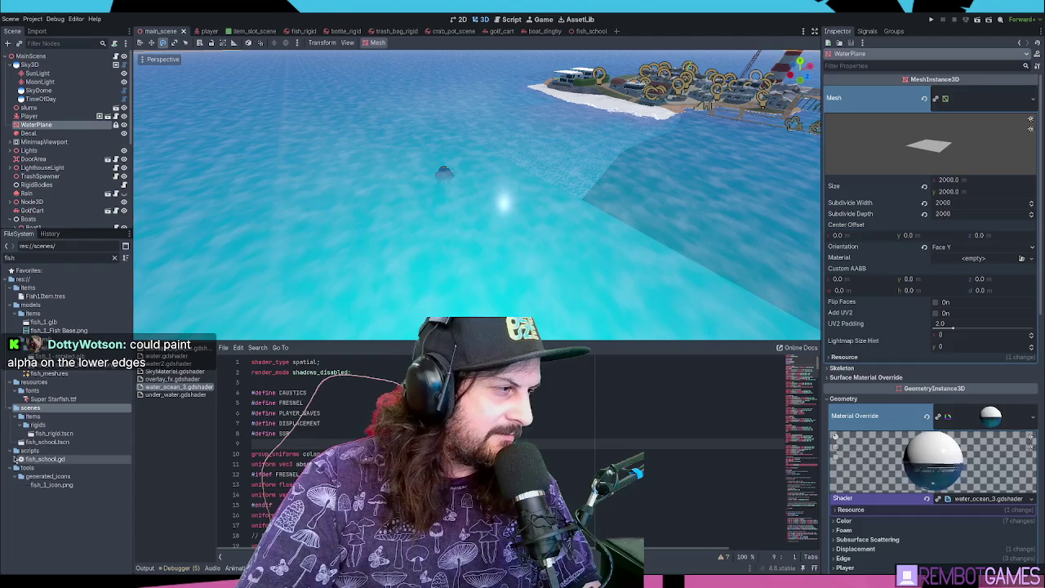
pyautogui.click(114, 258)
pyautogui.scroll(-10, 65, 408)
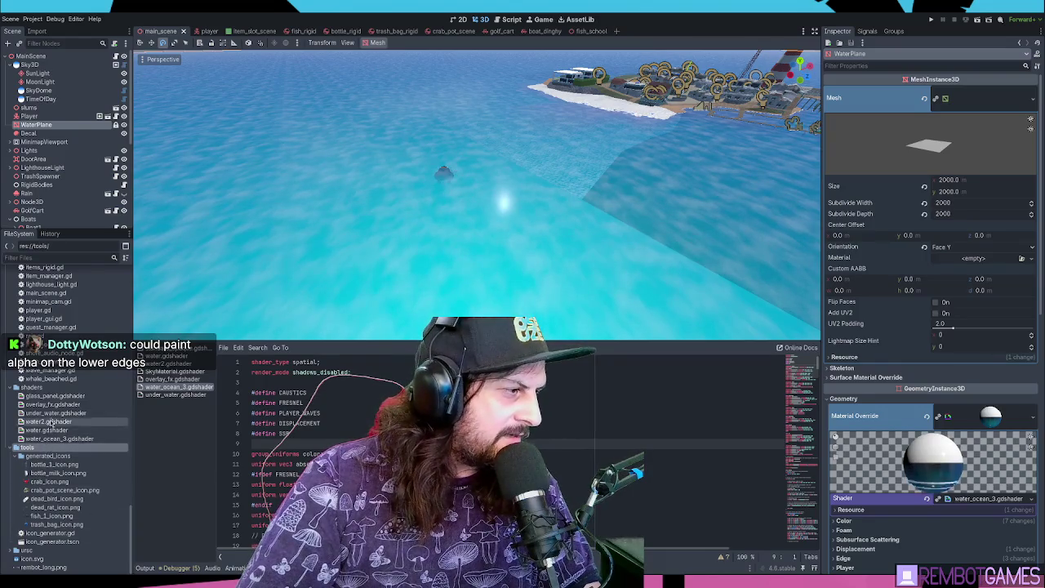
pyautogui.click(37, 385)
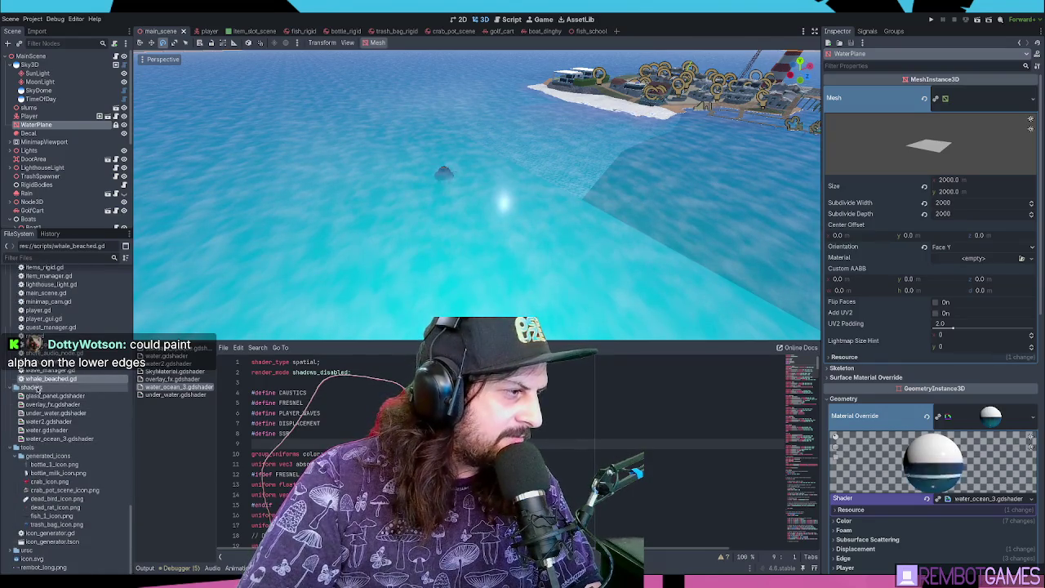
# Fly the viewport camera around the island, its lighthouse and fenced compound over the seabed
pyautogui.moveTo(560, 278); pyautogui.dragTo(504, 258)
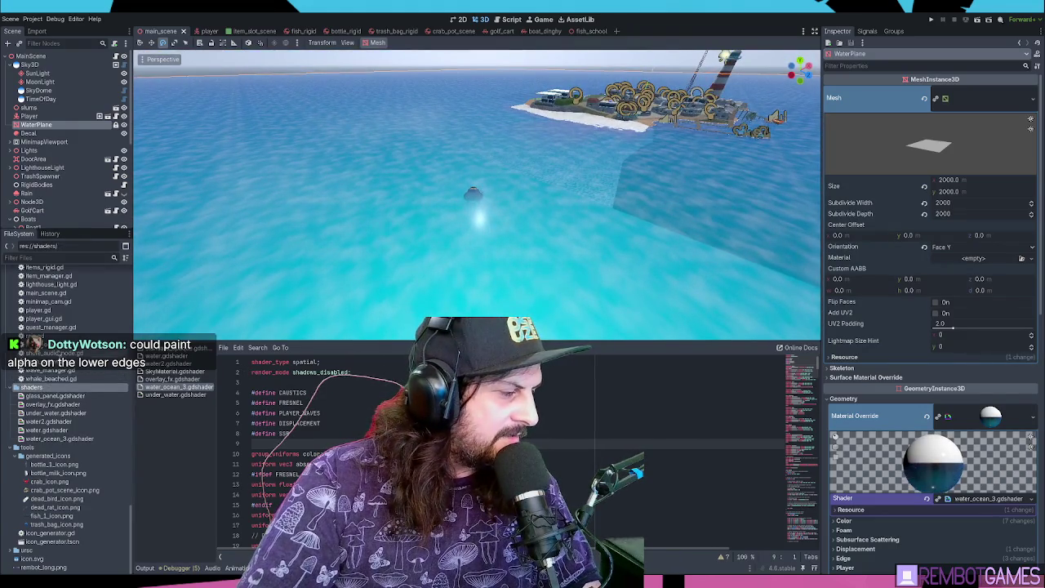
pyautogui.scroll(15, 72, 372)
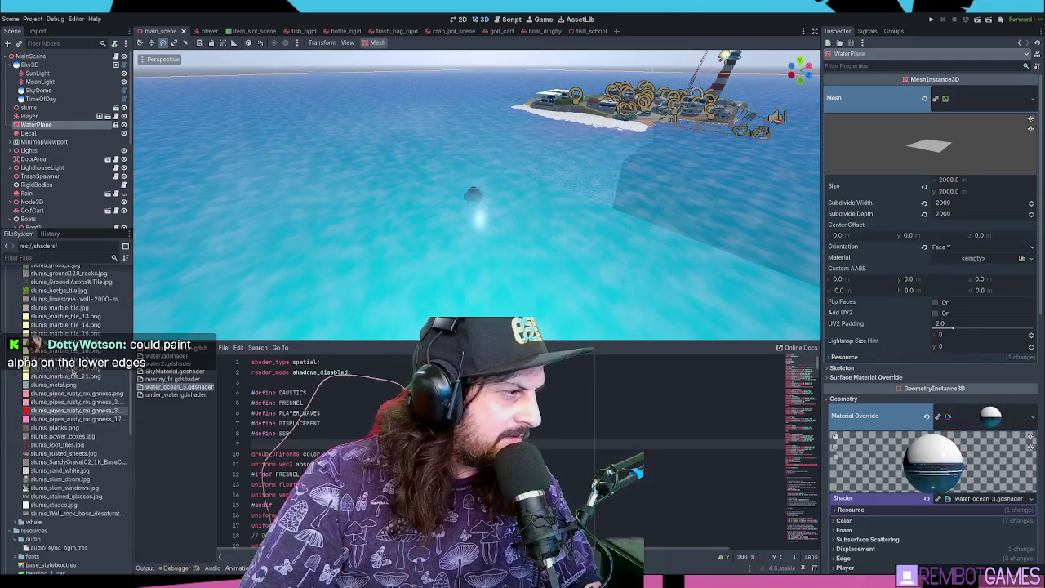
pyautogui.scroll(6, 73, 370)
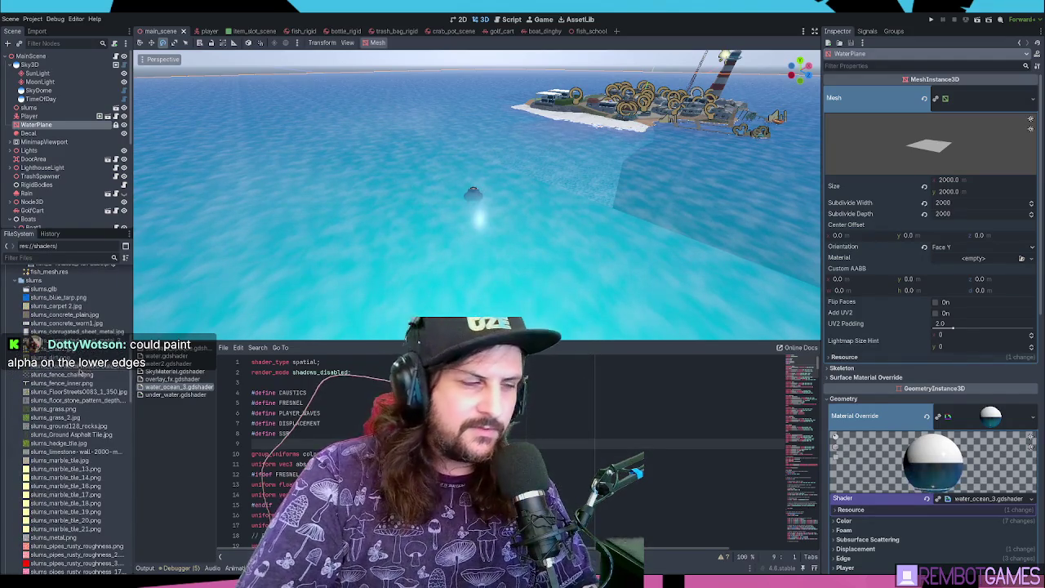
pyautogui.scroll(5, 81, 372)
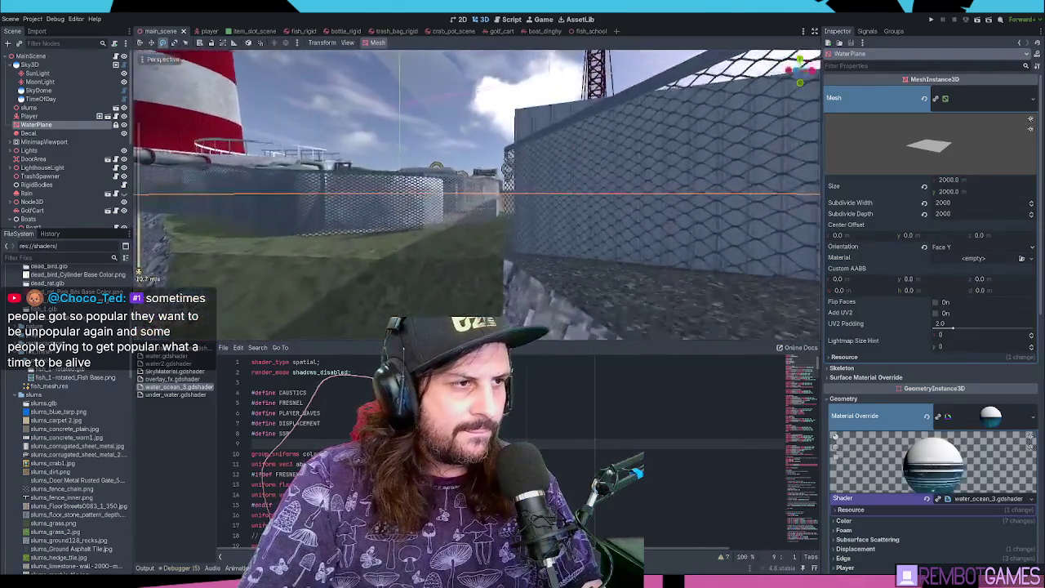
pyautogui.scroll(-10, 522, 155)
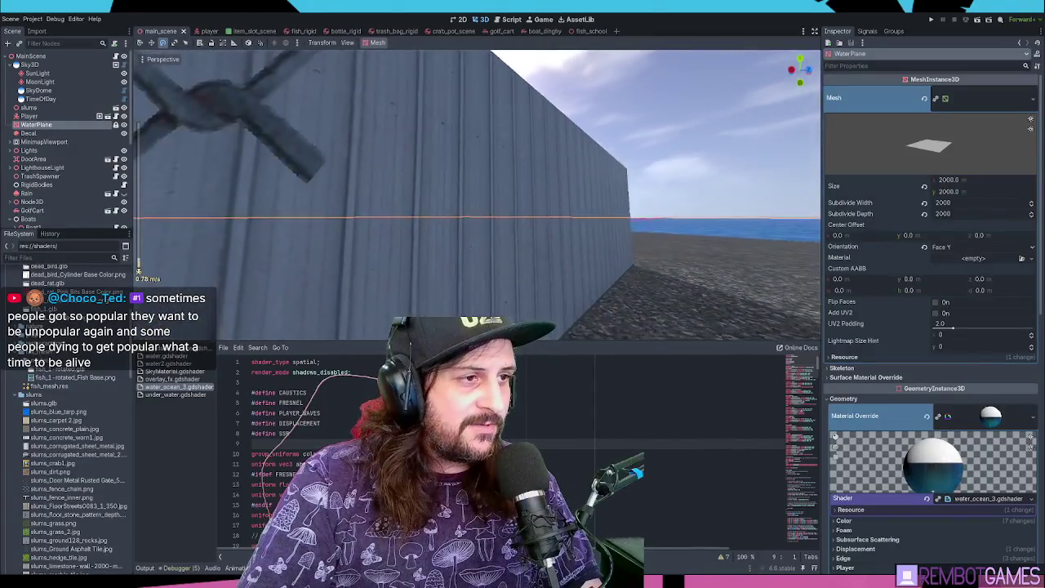